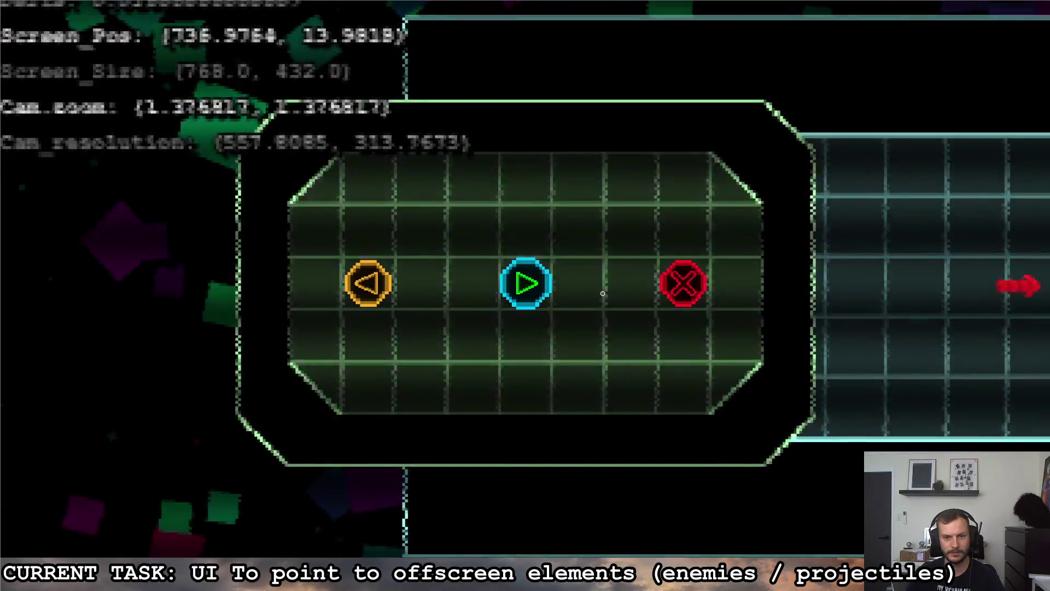
# - Resume the game, pause and resume it again, then move right and shoot the red enemy
pyautogui.press('Escape')
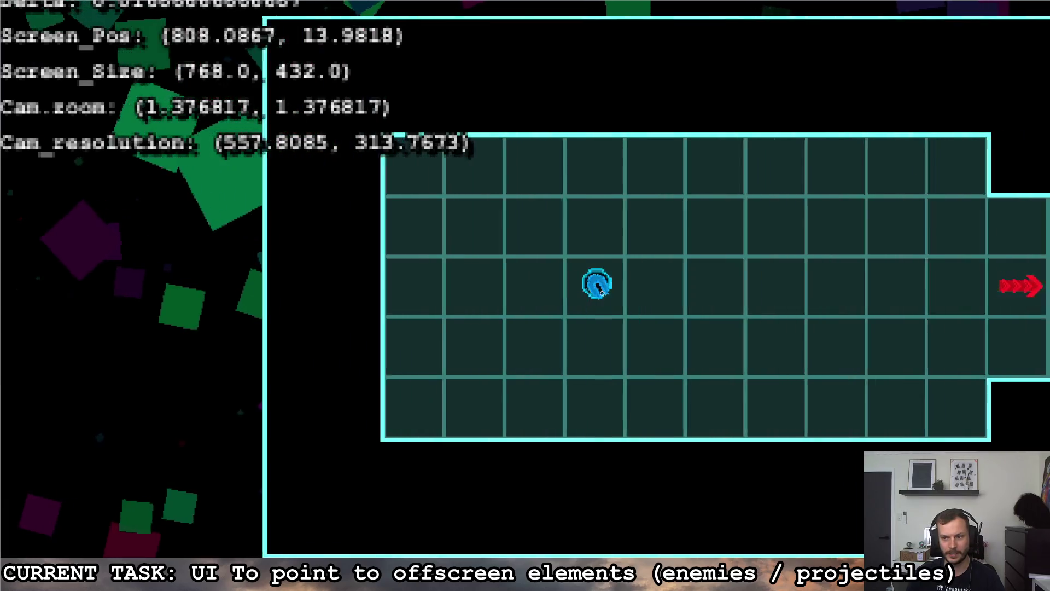
pyautogui.press('Escape')
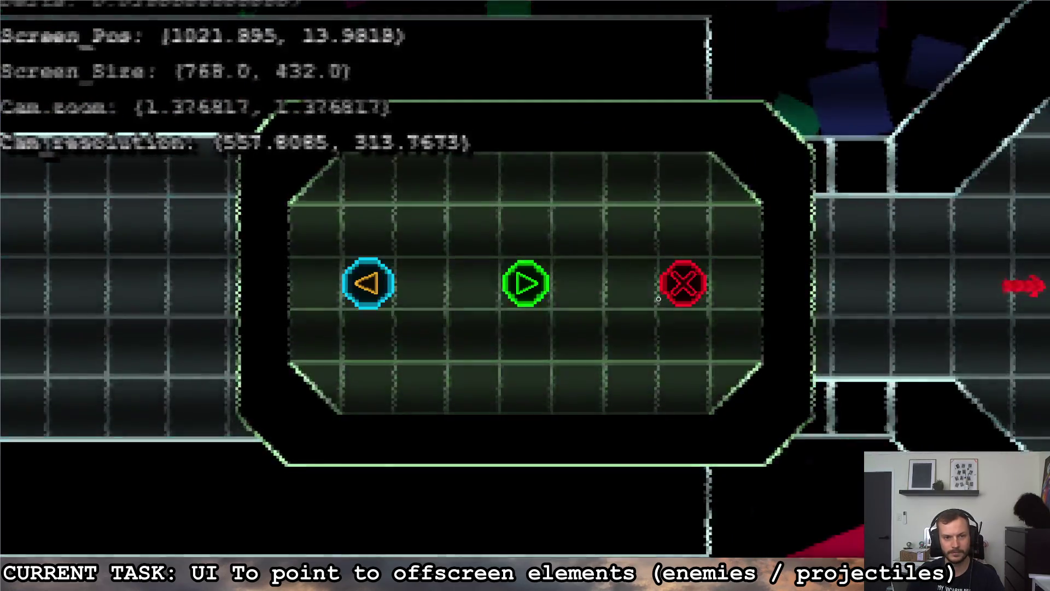
pyautogui.press('Escape')
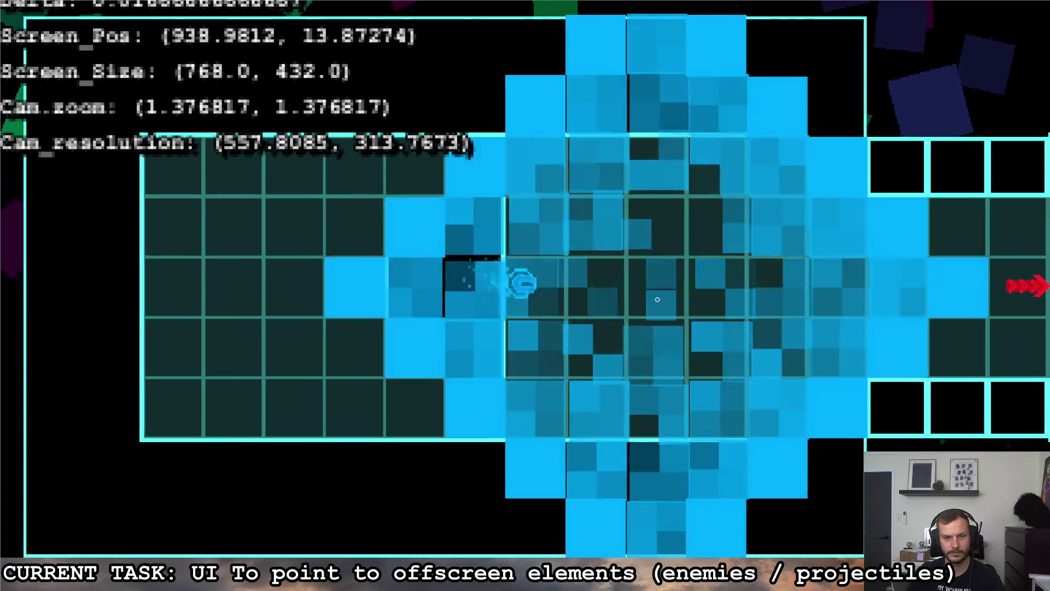
pyautogui.press('d')
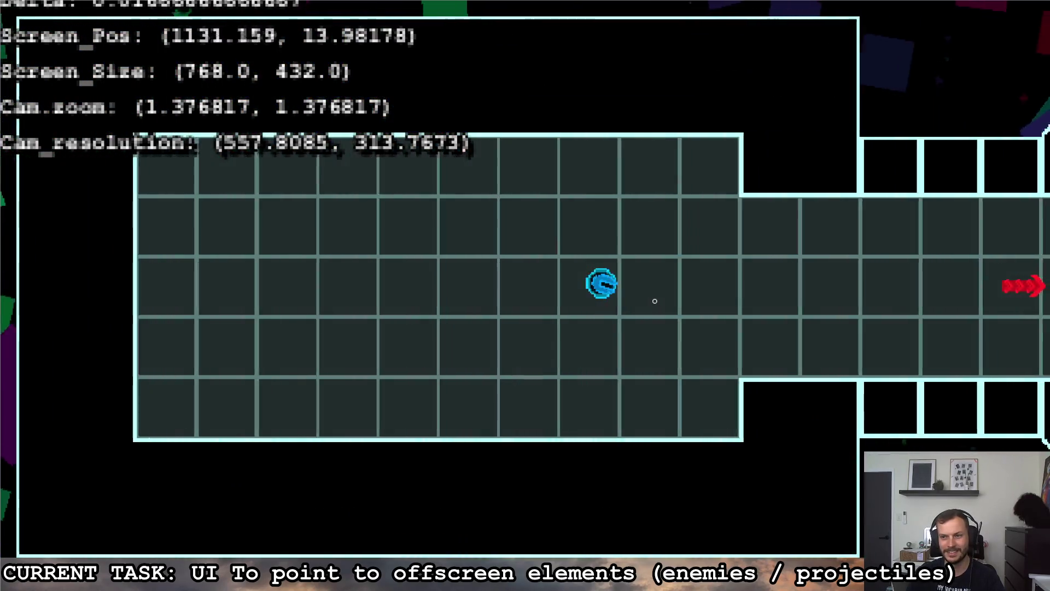
pyautogui.click(788, 288)
# - Maneuver around the room, fire more shots at the enemy, and trigger a blast
pyautogui.press('a')
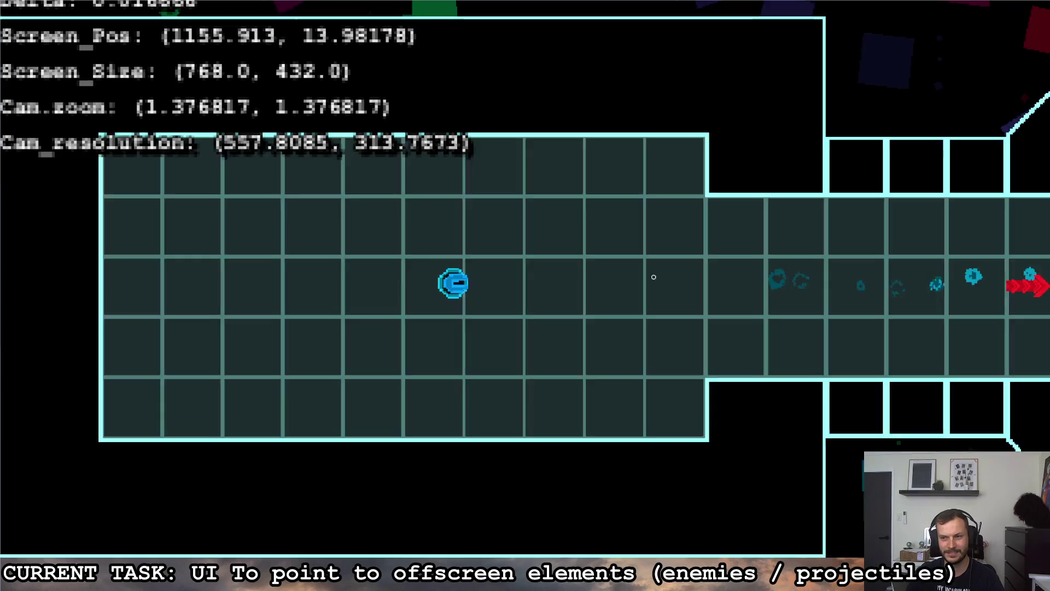
pyautogui.press('d')
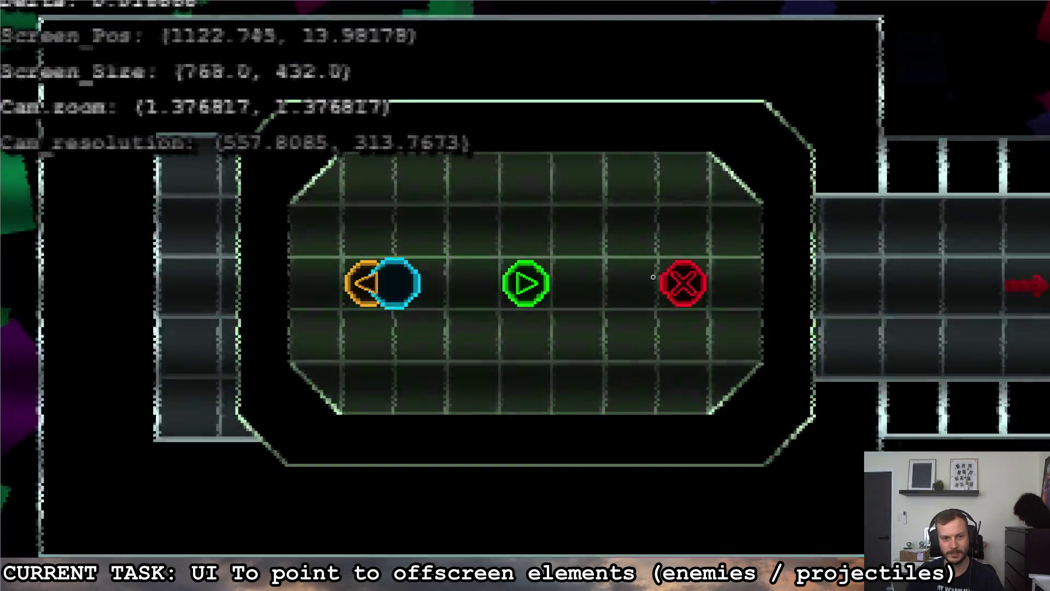
pyautogui.press('s')
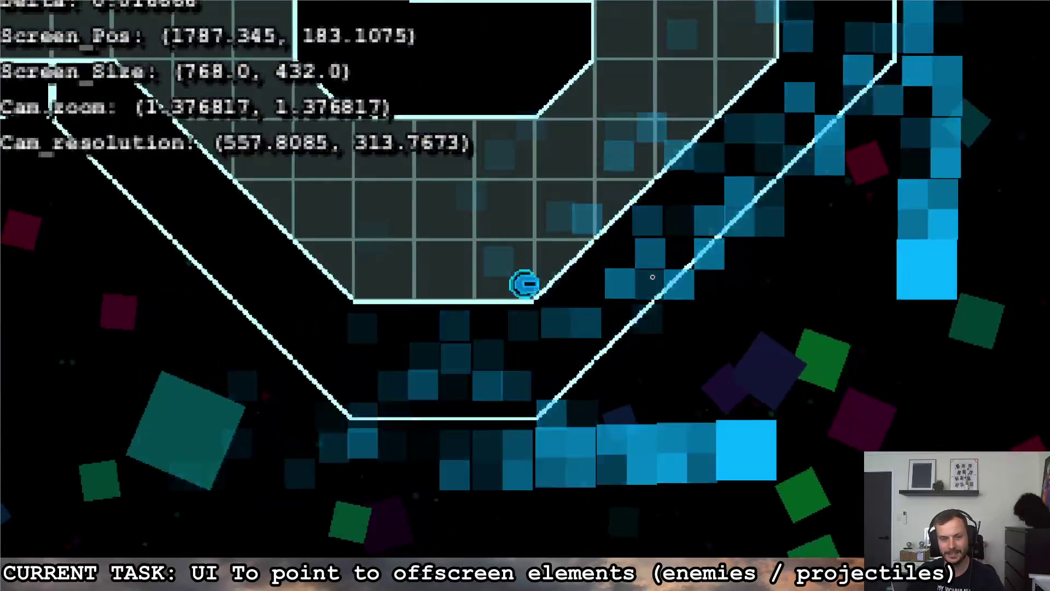
pyautogui.press('a')
pyautogui.press('w')
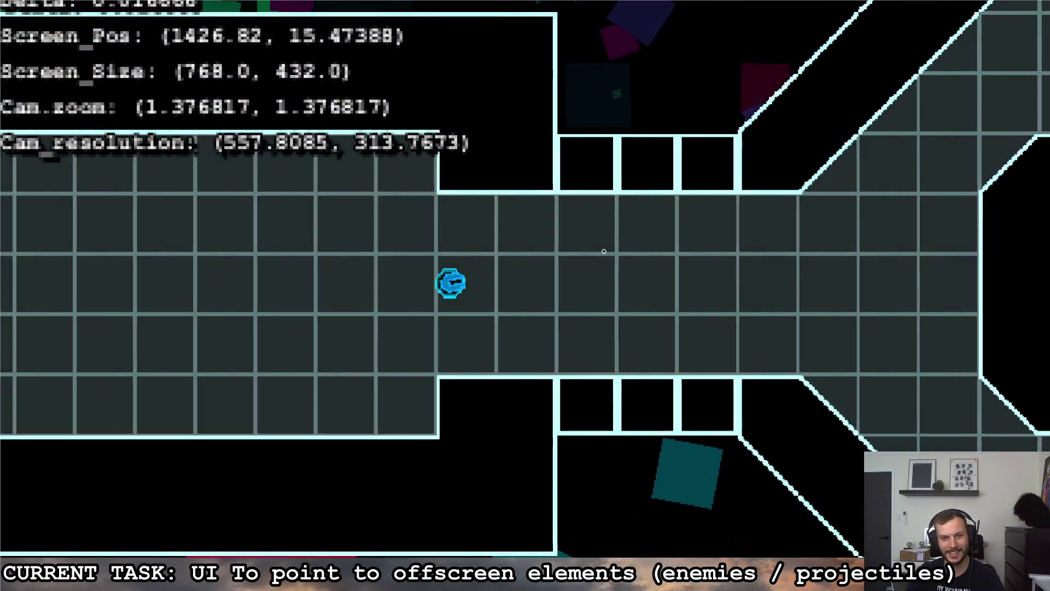
pyautogui.click(604, 251)
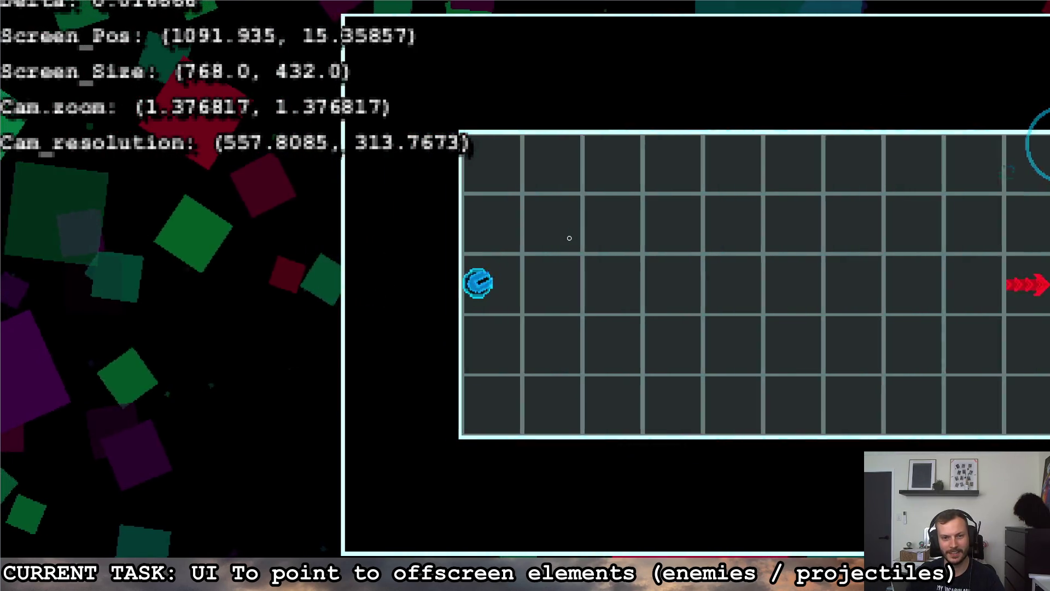
pyautogui.press('space')
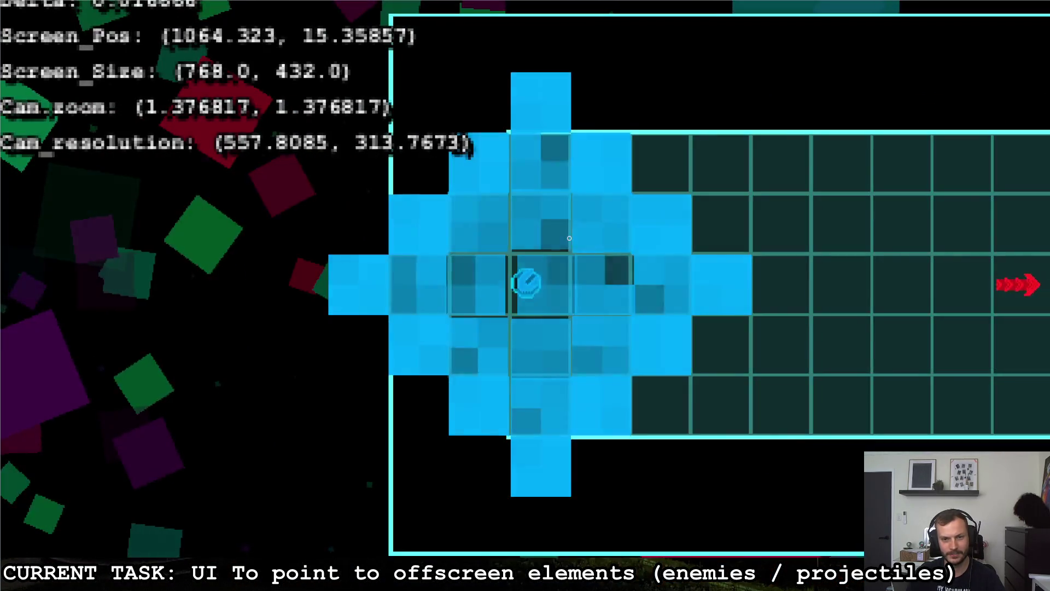
# - Fly down into the octagonal room and back up out of it
pyautogui.press('d')
pyautogui.press('s')
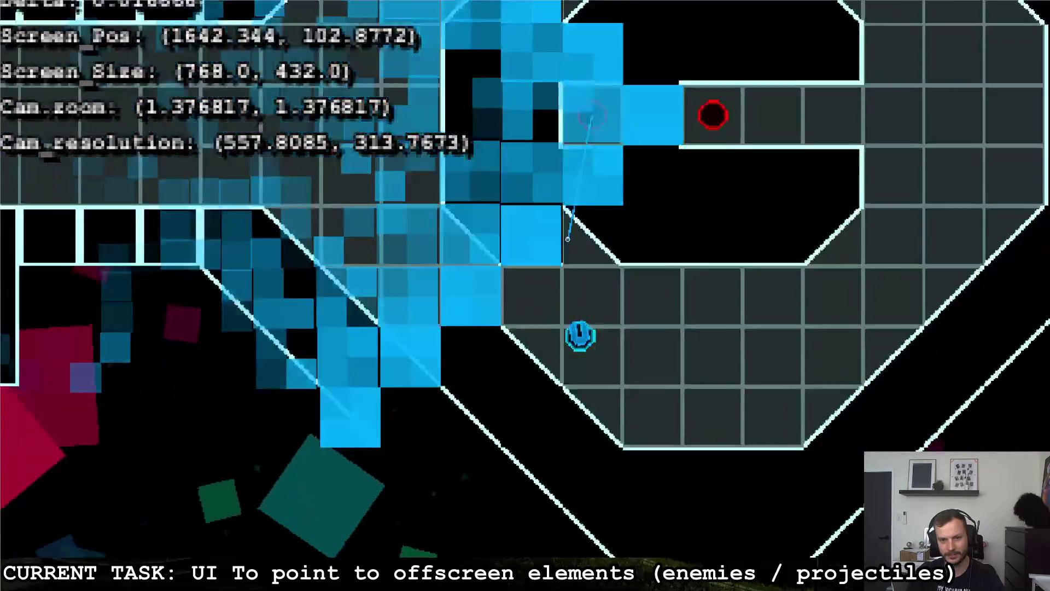
pyautogui.press('w')
pyautogui.press('w')
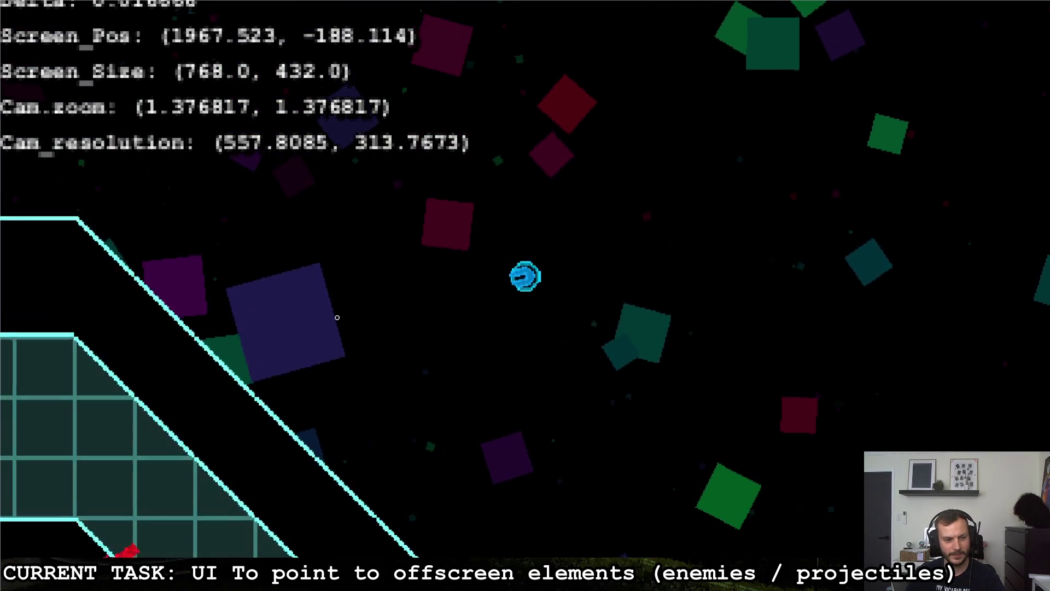
# - Fly the ship back and forth through open space near the octagonal room, watching the red arrows
pyautogui.press('s')
pyautogui.press('d')
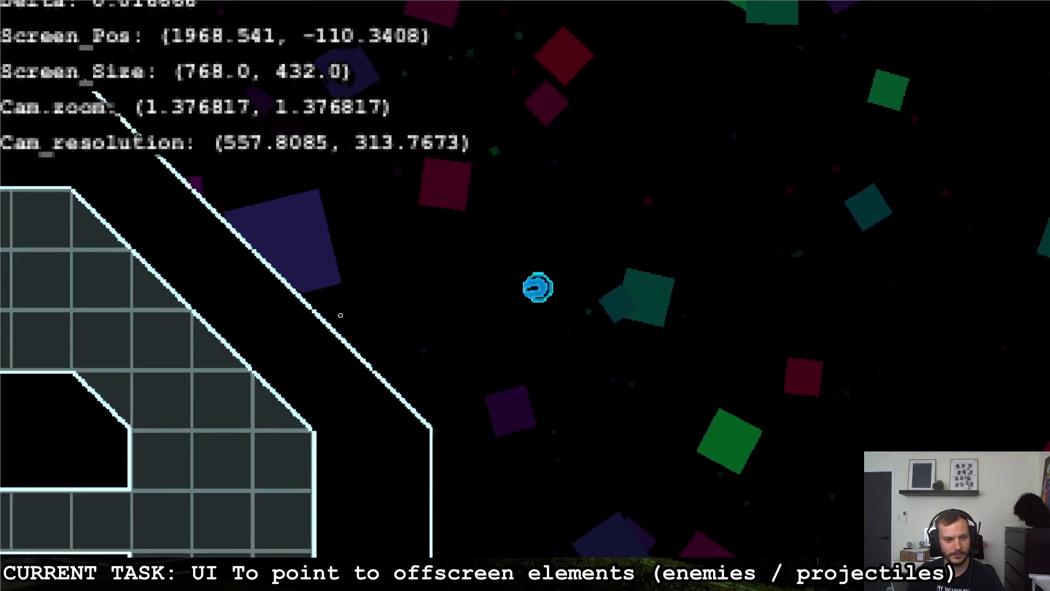
pyautogui.press('a')
pyautogui.press('d')
pyautogui.press('d')
pyautogui.press('w')
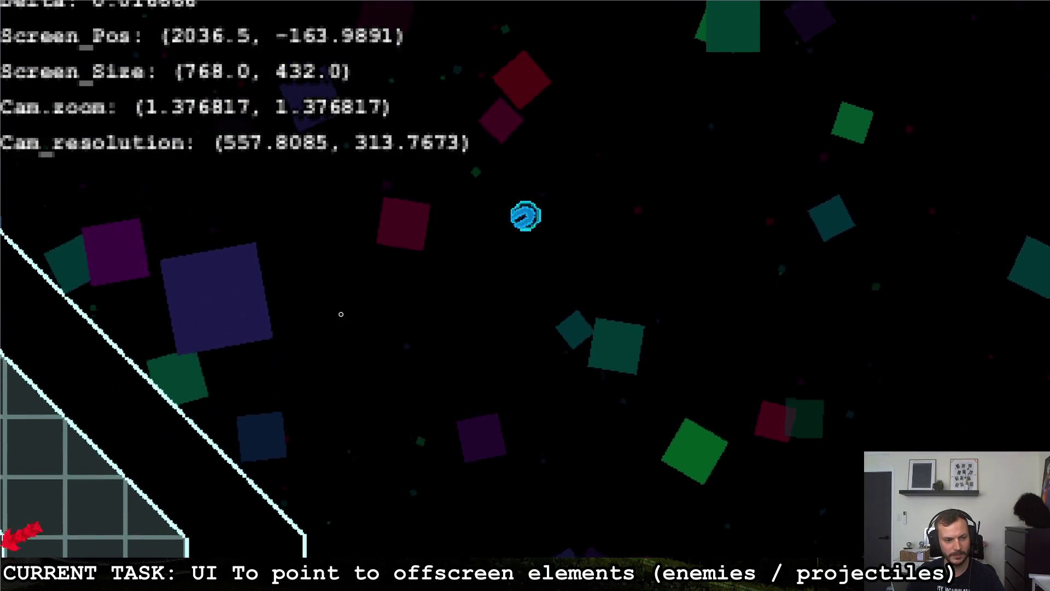
pyautogui.press('a')
pyautogui.press('s')
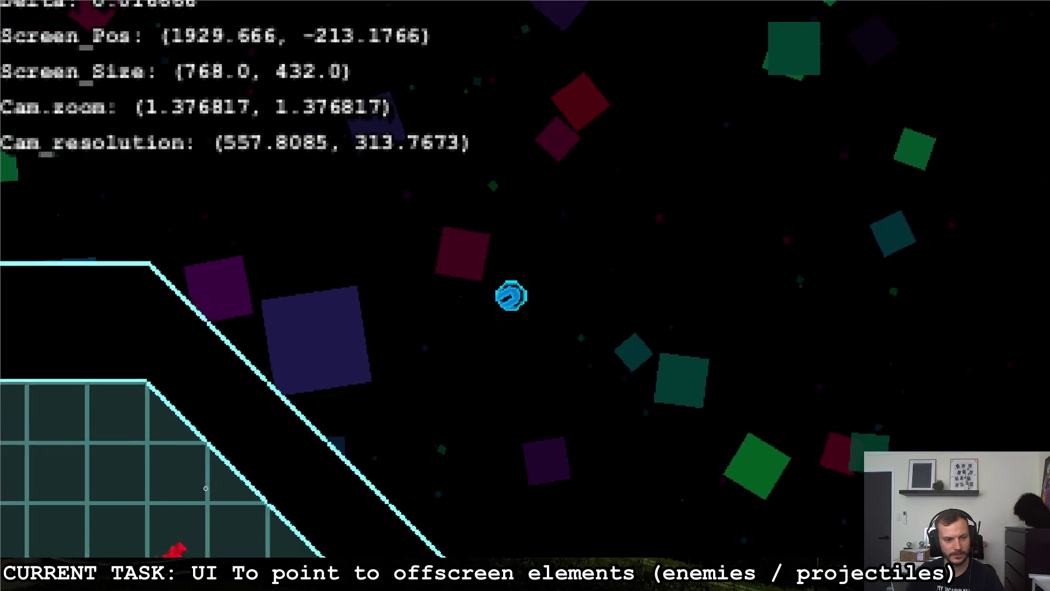
pyautogui.press('d')
pyautogui.press('s')
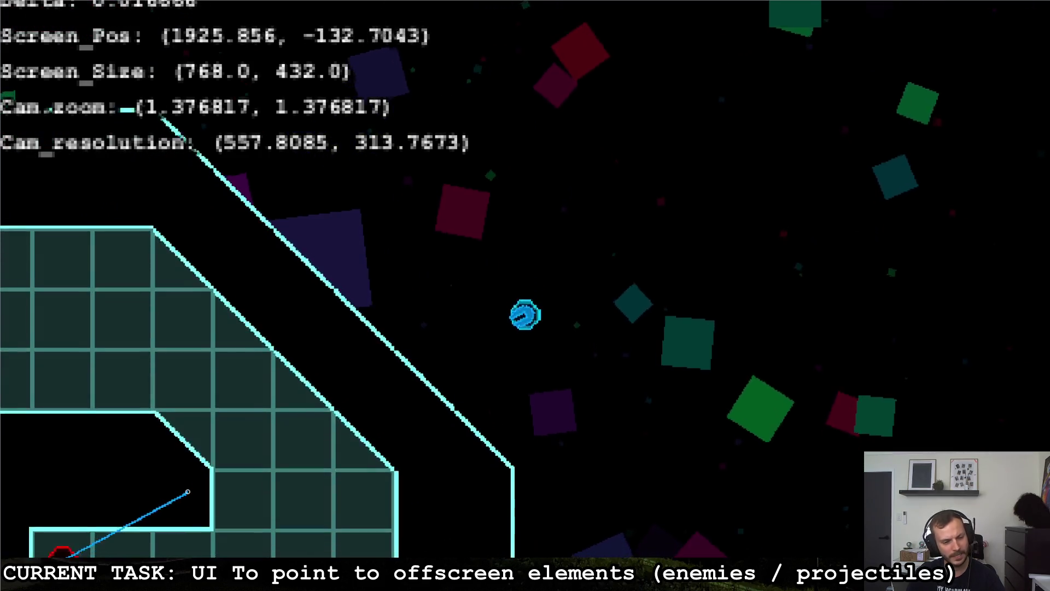
pyautogui.press('w')
pyautogui.press('d')
pyautogui.press('a')
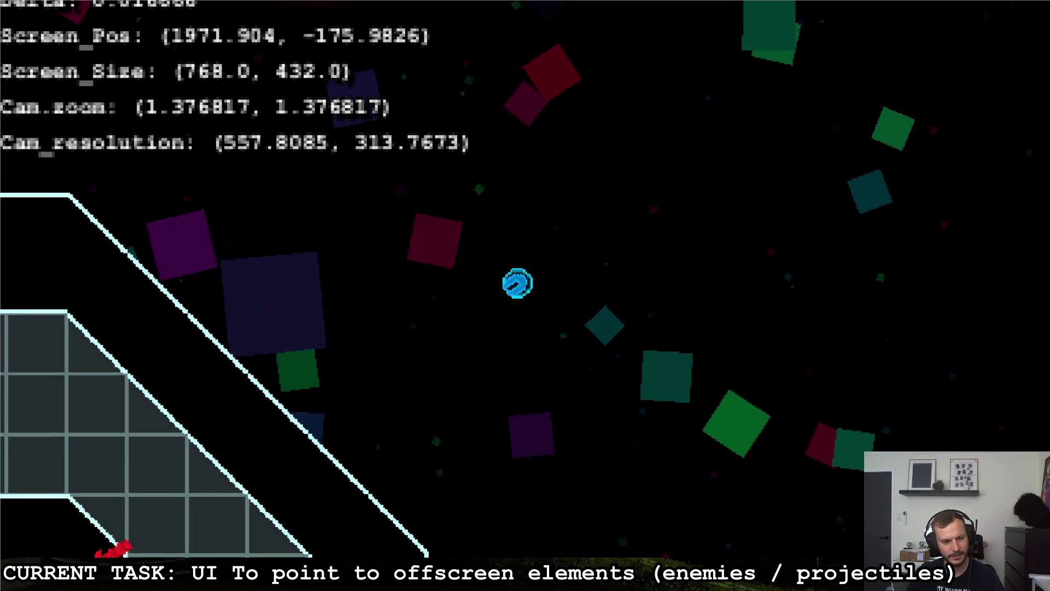
pyautogui.press('a')
pyautogui.press('s')
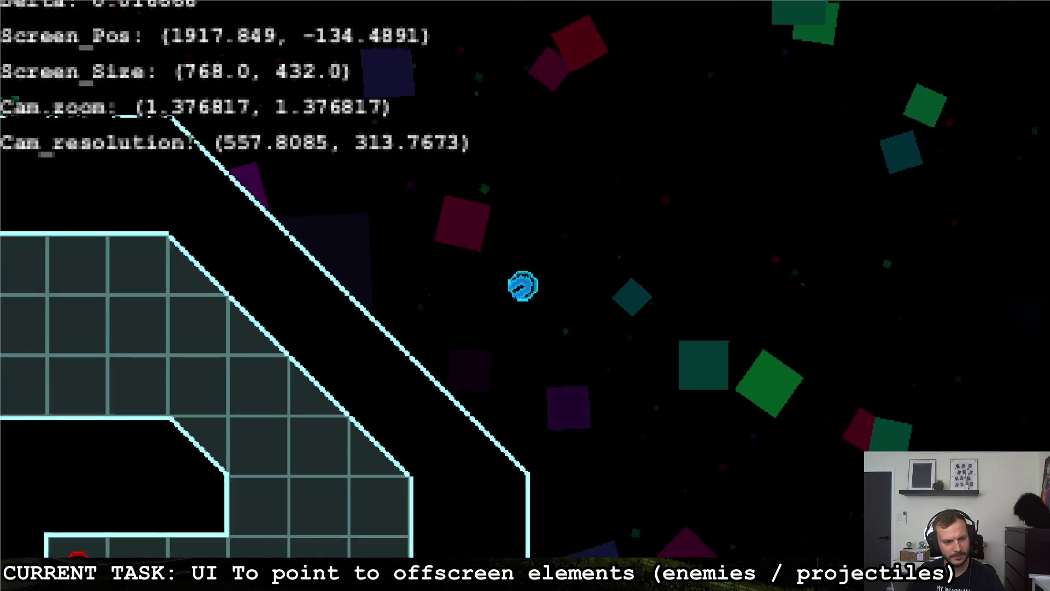
pyautogui.press('d')
pyautogui.press('w')
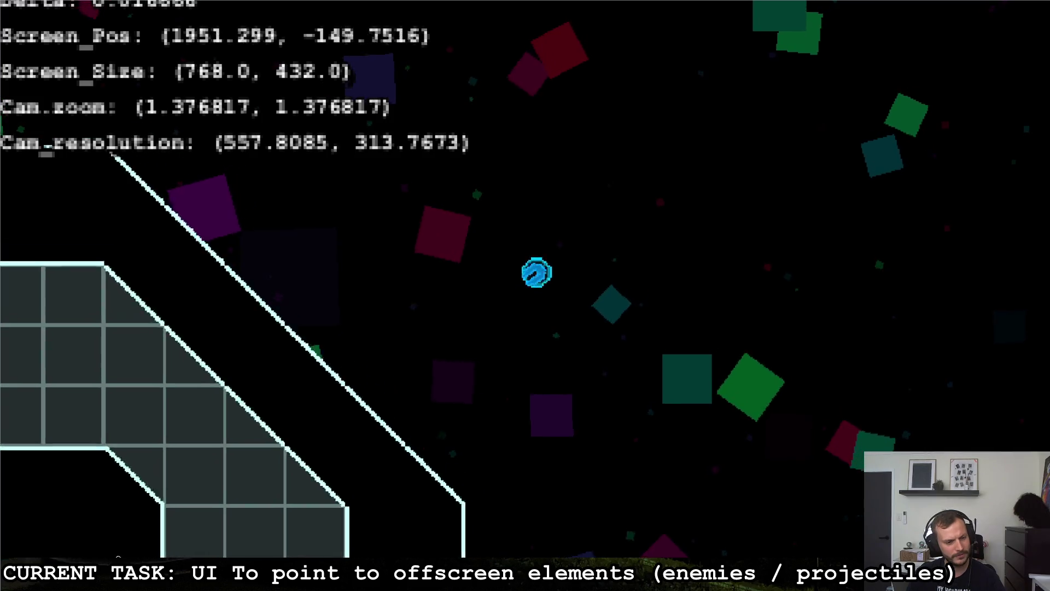
pyautogui.press('s')
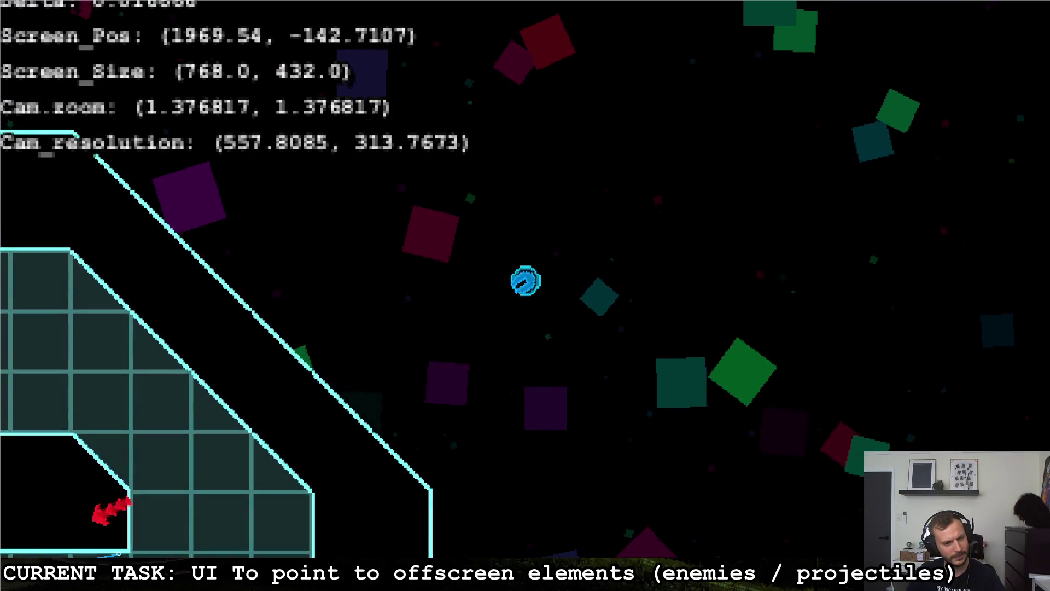
pyautogui.press('d')
pyautogui.press('w')
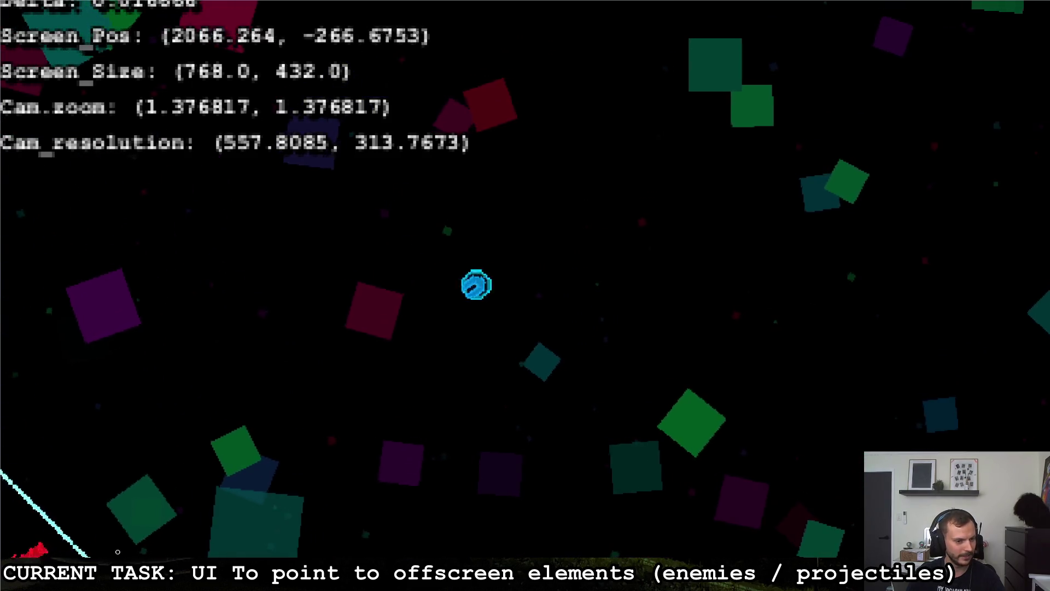
pyautogui.press('a')
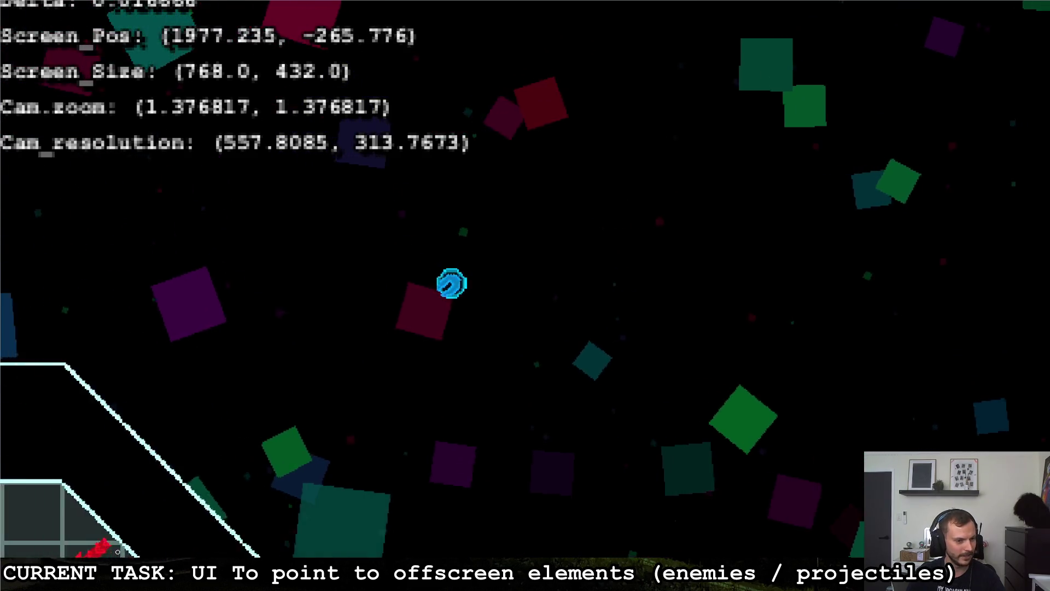
pyautogui.press('w')
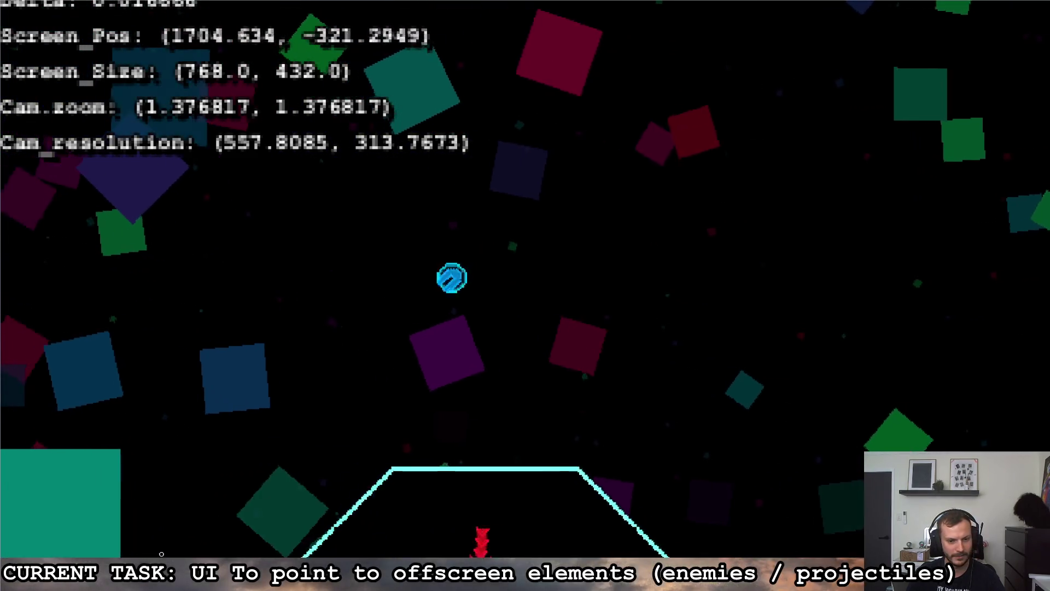
pyautogui.press('a')
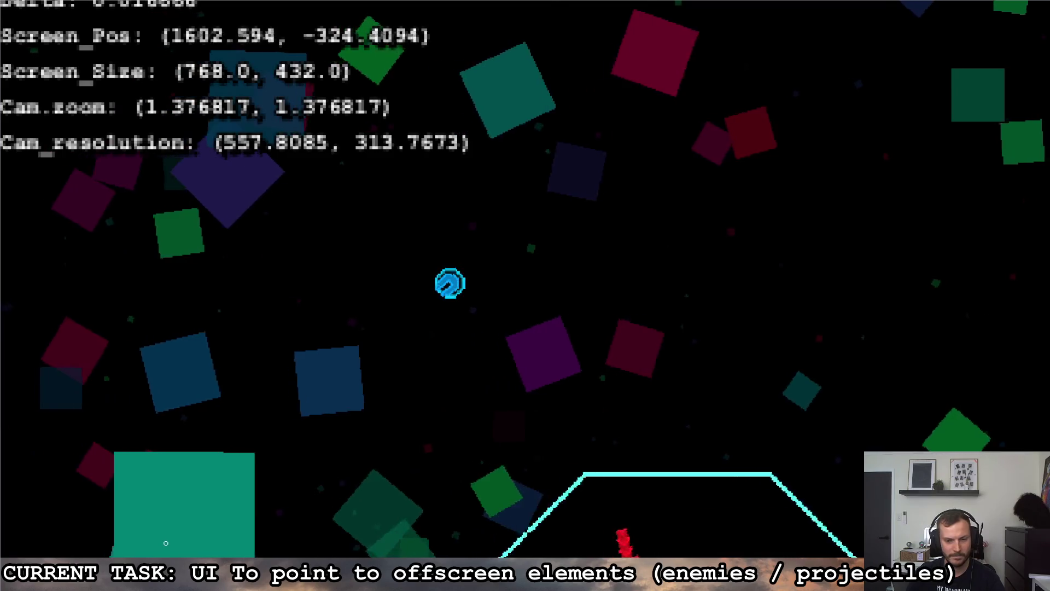
pyautogui.press('s')
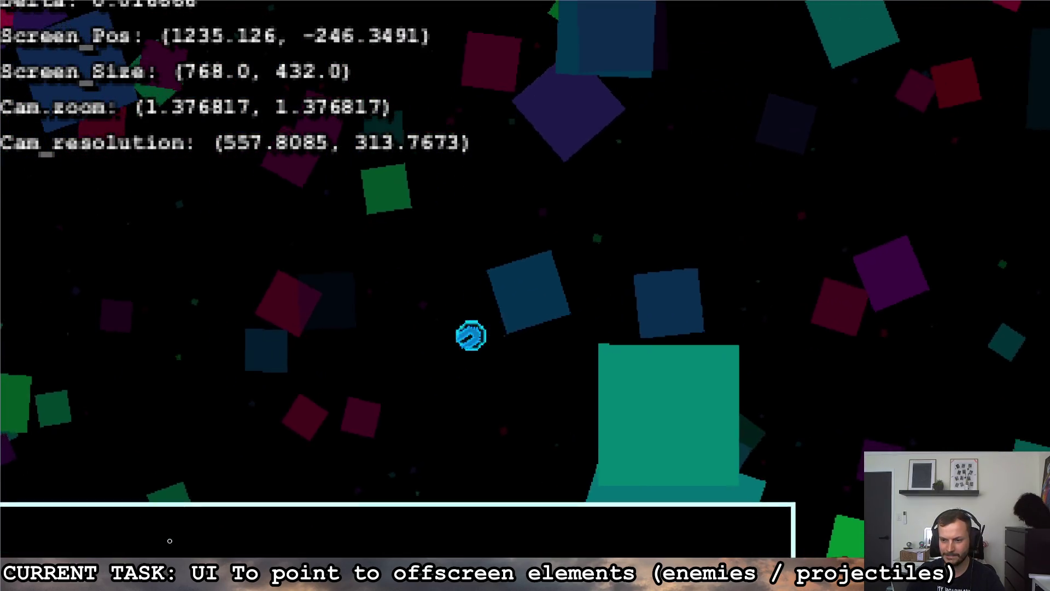
# - Drop onto the platforms and jump left and right between them
pyautogui.press('d')
pyautogui.press('d')
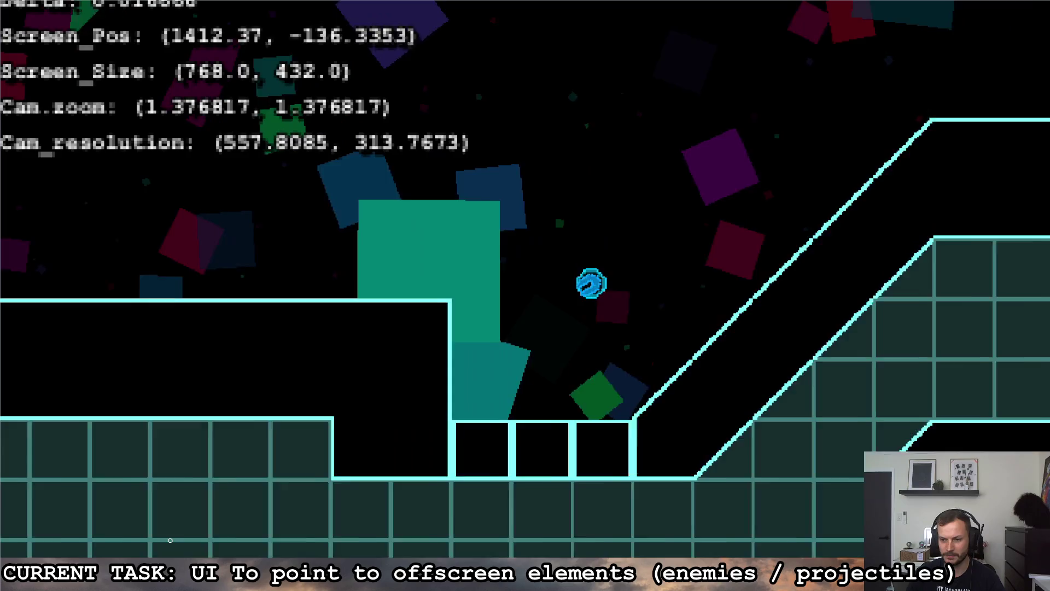
pyautogui.press('w')
pyautogui.press('a')
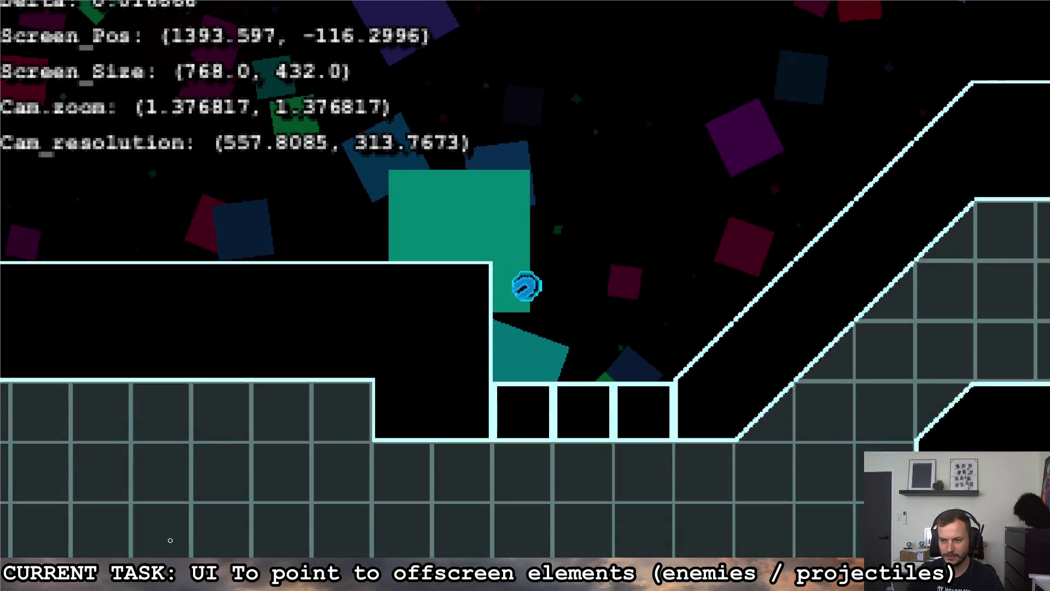
pyautogui.press('d')
pyautogui.press('w')
pyautogui.press('a')
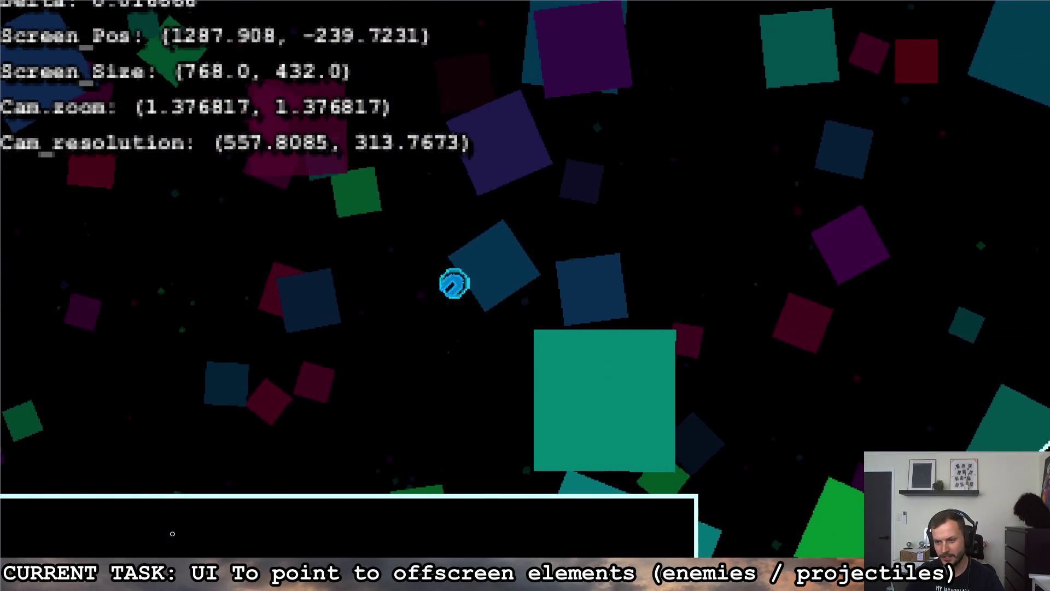
pyautogui.press('d')
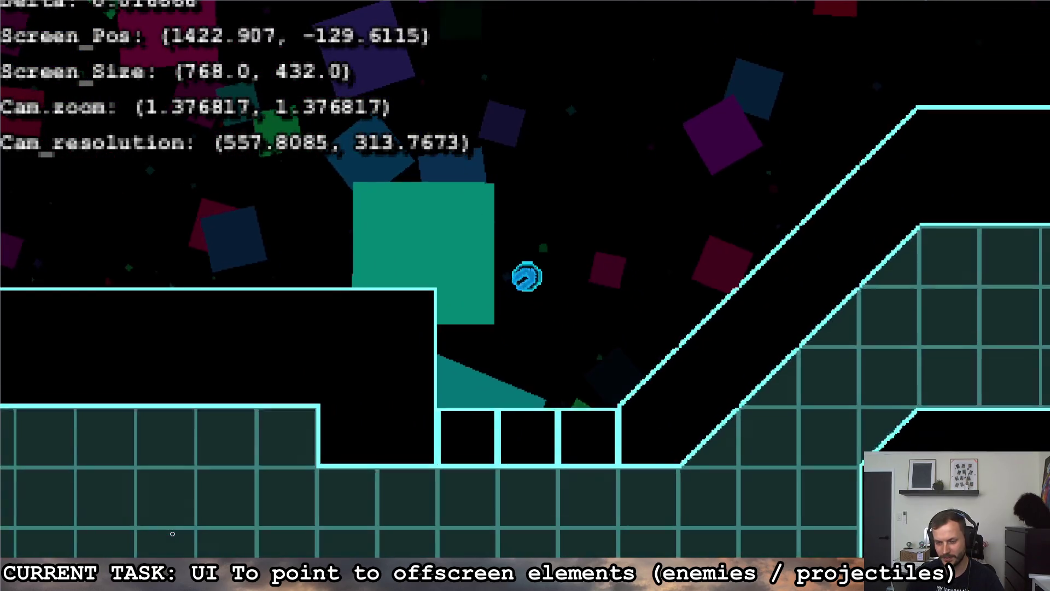
pyautogui.press('a')
pyautogui.press('w')
pyautogui.press('d')
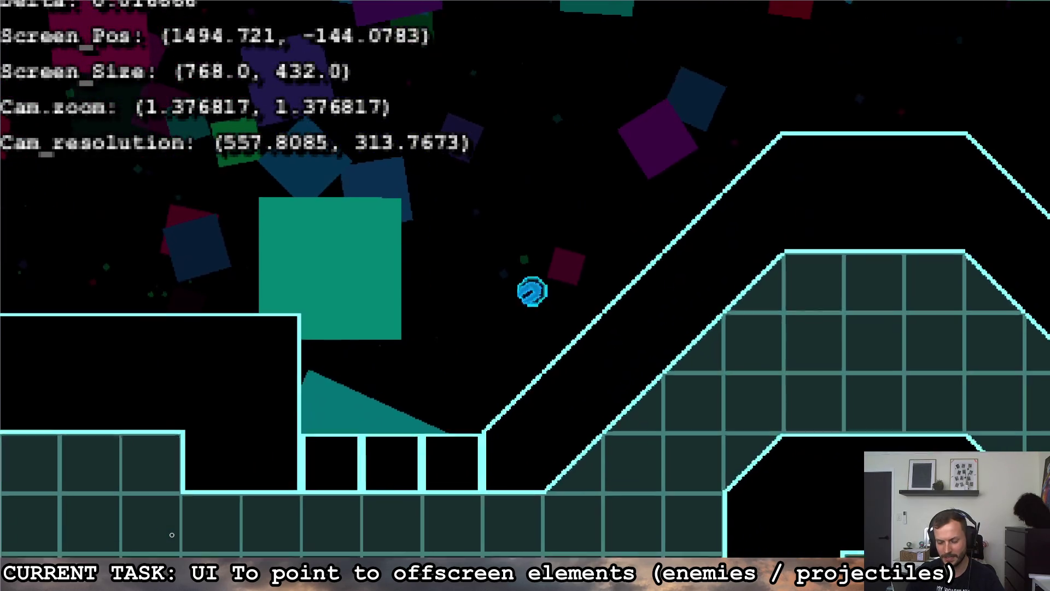
pyautogui.press('a')
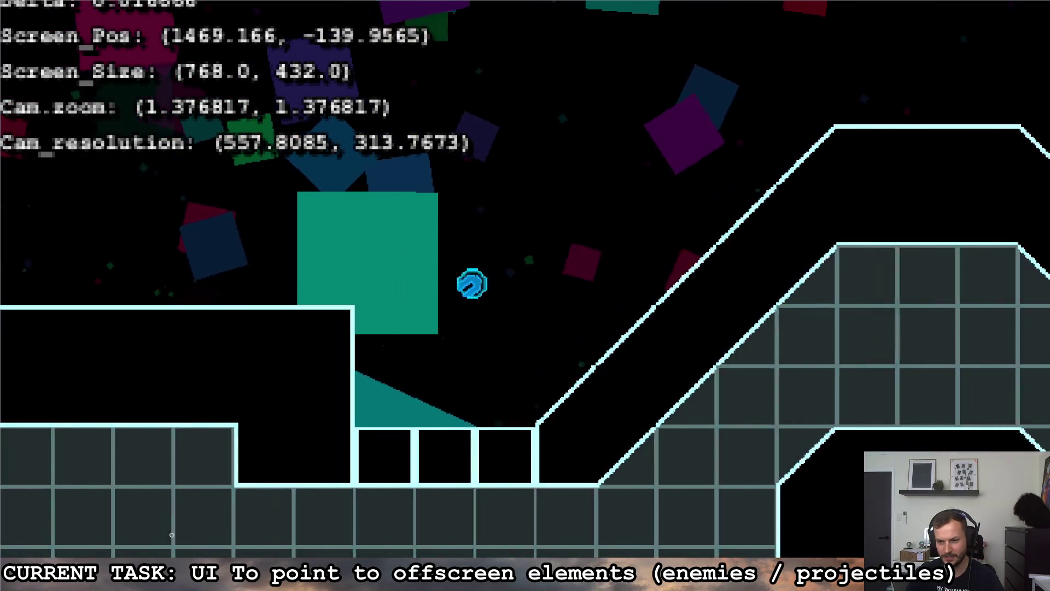
pyautogui.press('w')
pyautogui.press('a')
pyautogui.press('w')
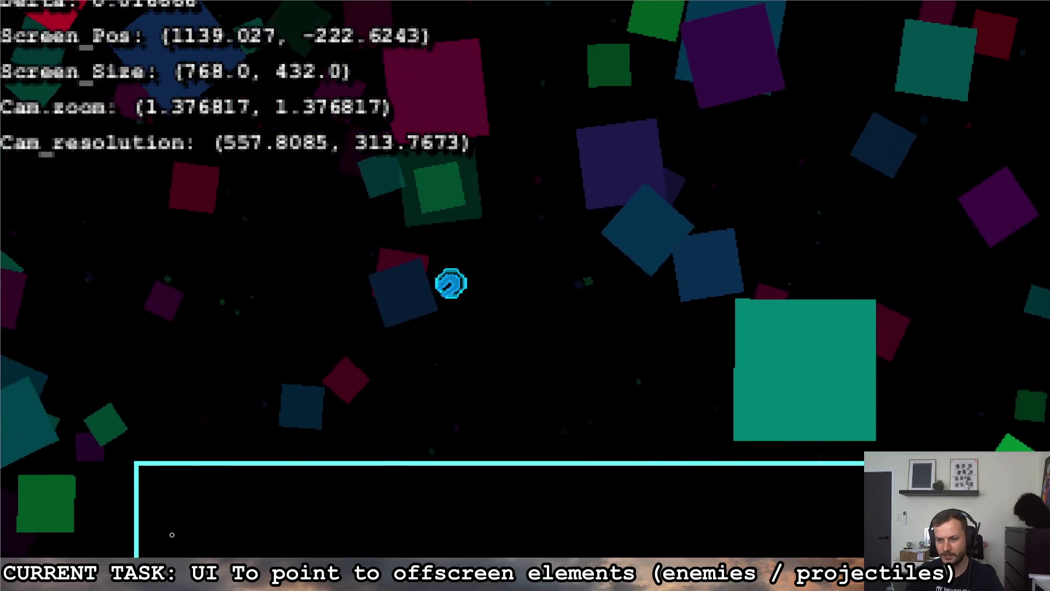
pyautogui.press('a')
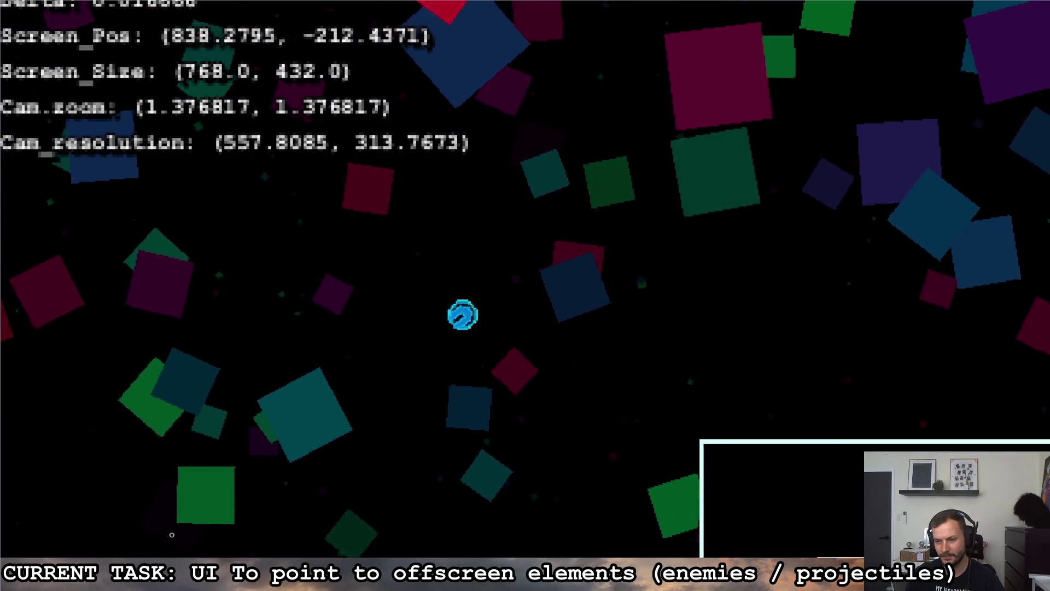
# - Fly the ship up and right, pause the game, and return to the script editor
pyautogui.press('d')
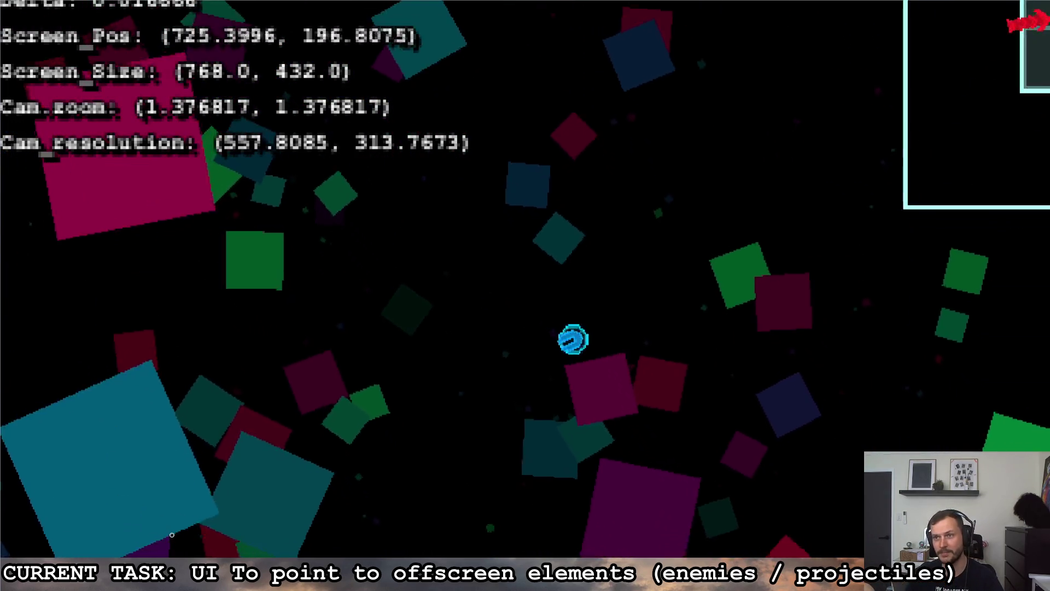
pyautogui.press('d')
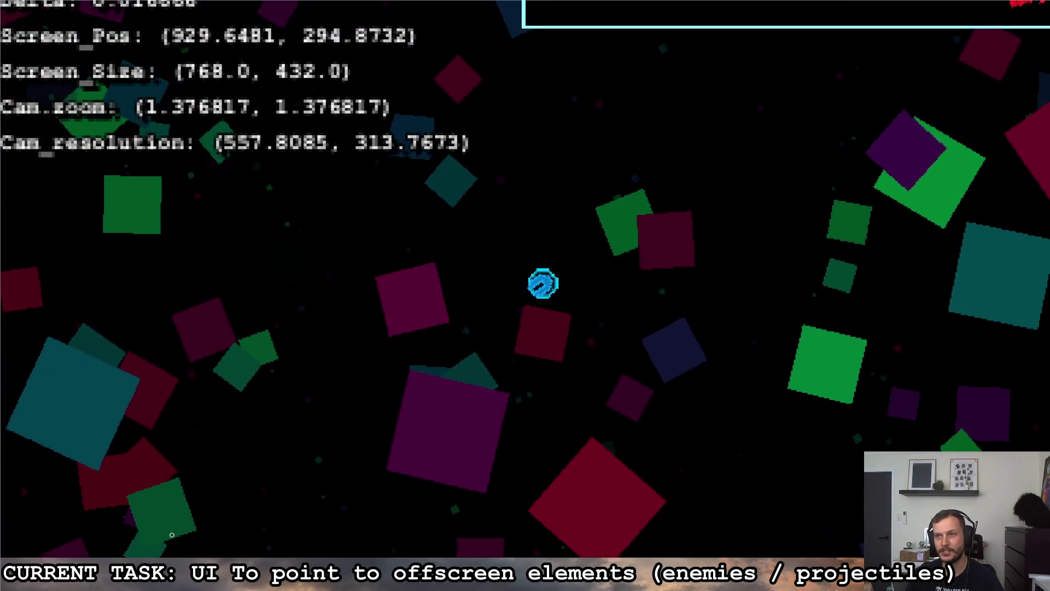
pyautogui.press('space')
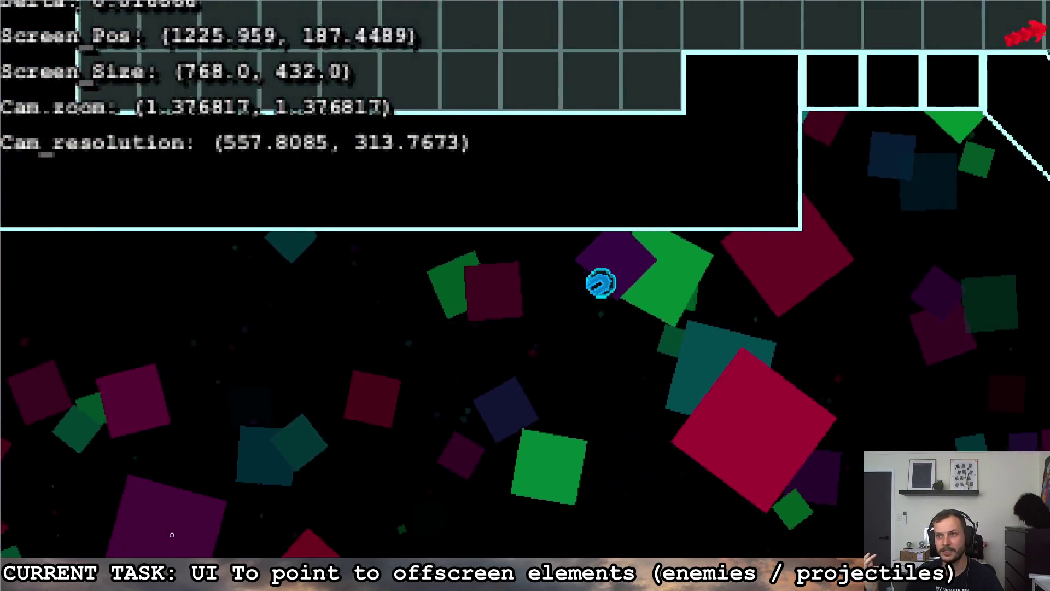
pyautogui.press('Escape')
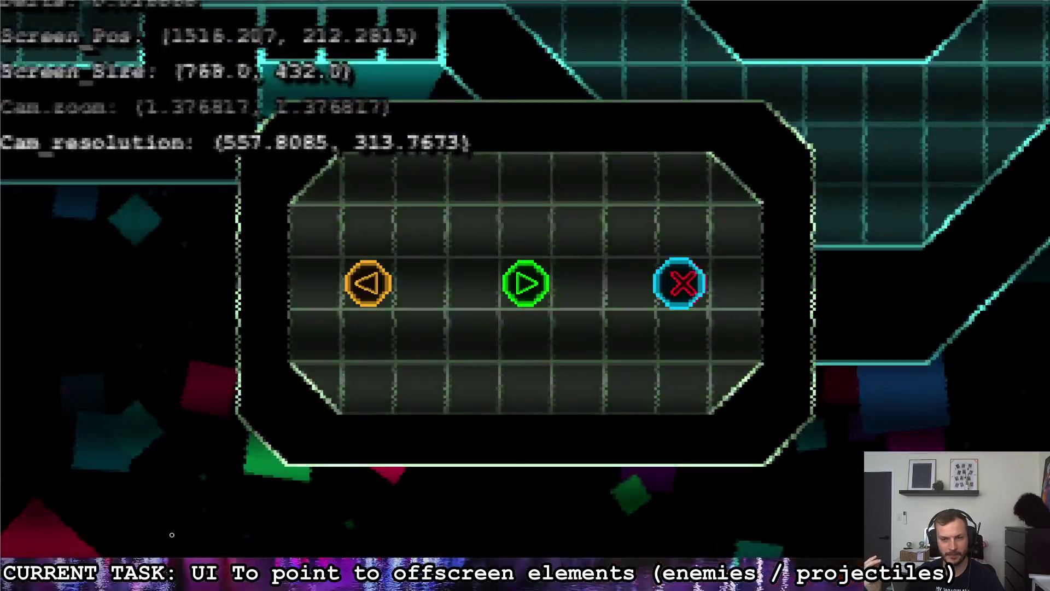
pyautogui.click(172, 534)
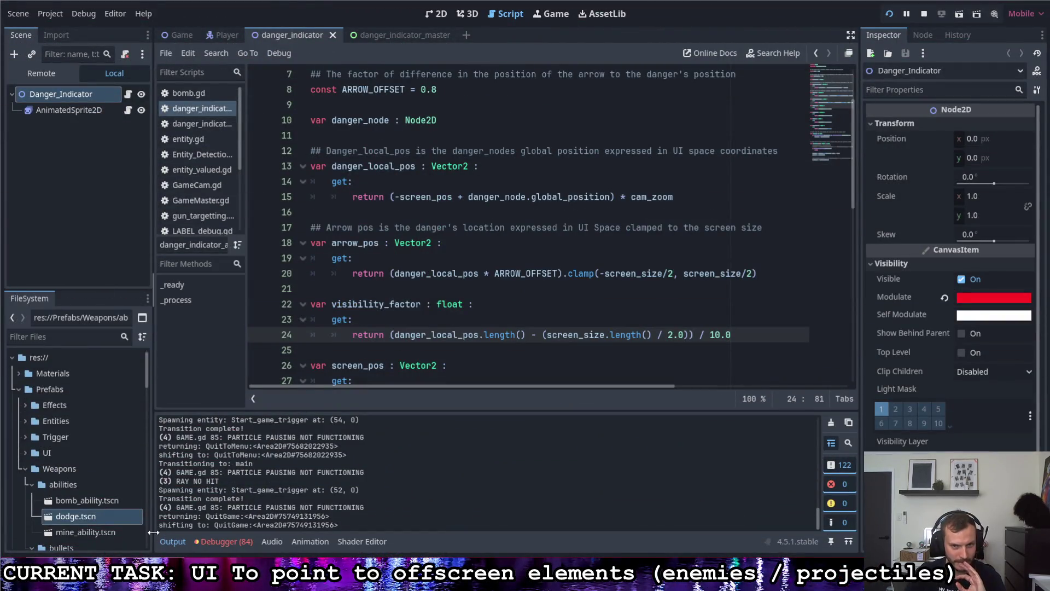
# - Add 'const SCREEN_BUFFER = 10.0' below ARROW_OFFSET with a ## comment about the screen-edge pixel margin
pyautogui.scroll(2, 449, 321)
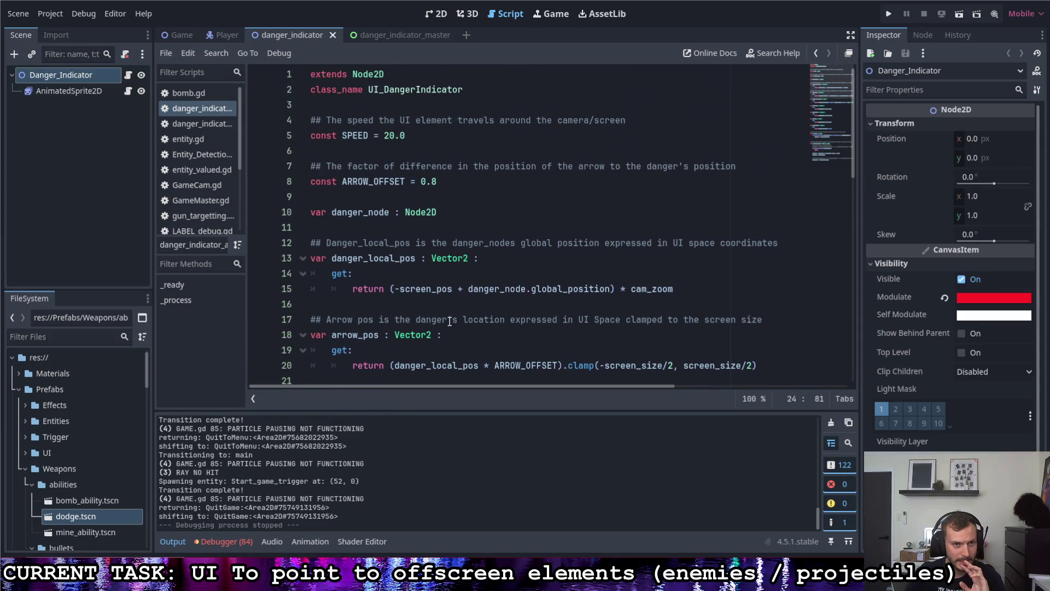
pyautogui.click(445, 183)
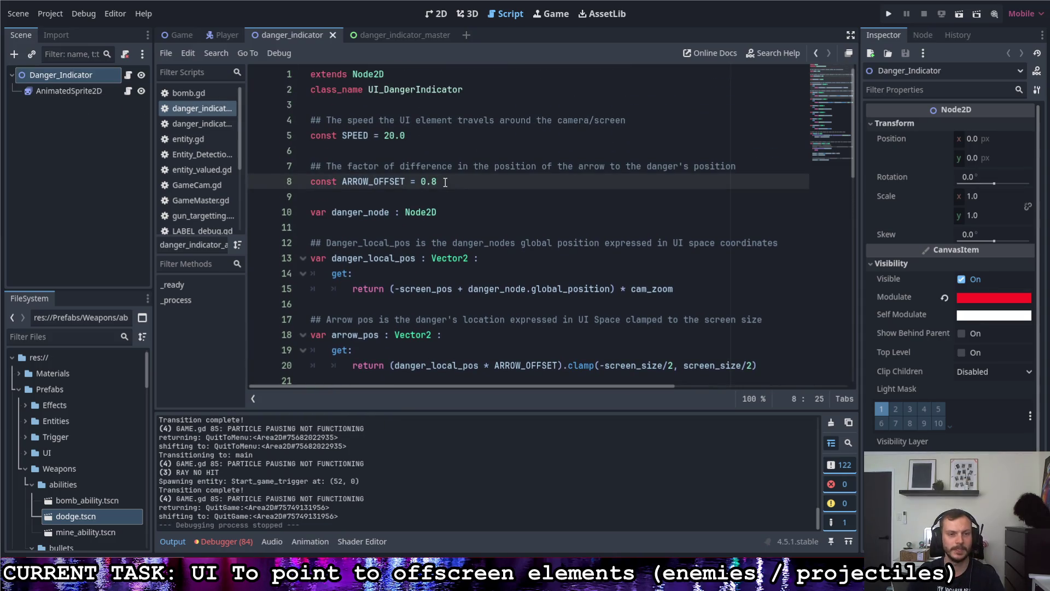
pyautogui.press('Return')
pyautogui.press('Return')
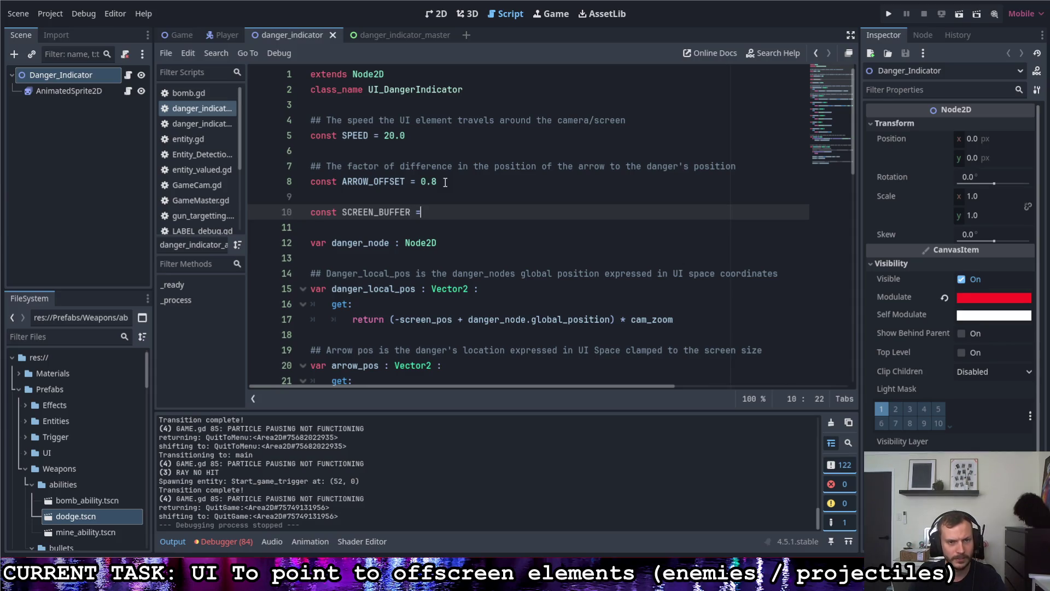
pyautogui.write(' 10.0')
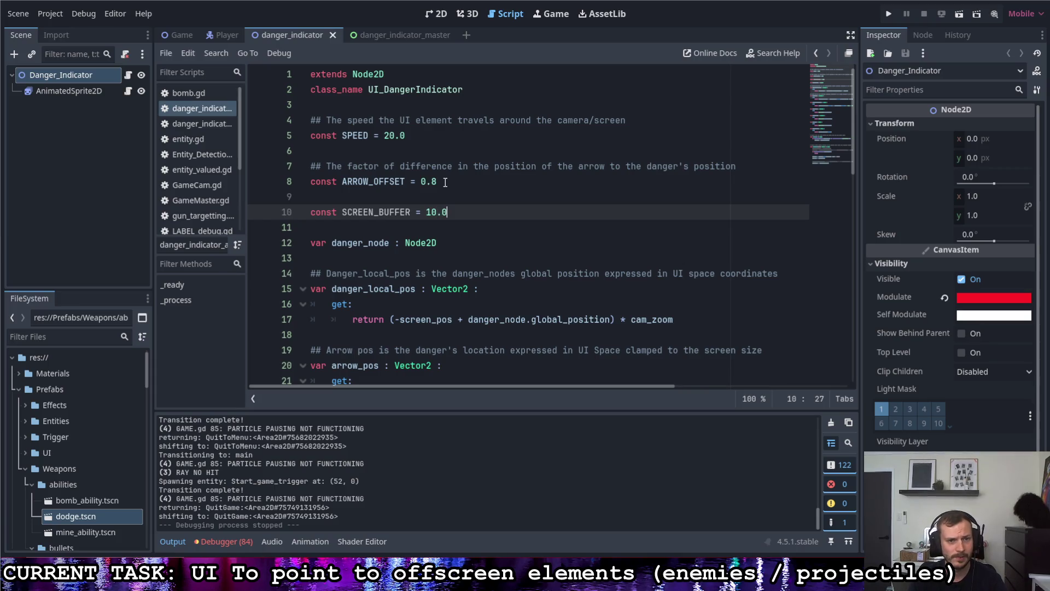
pyautogui.hotkey('ctrl', 'shift', 'Return')
pyautogui.write('## The amount of pixels from the edge of the screen that the arrow will')
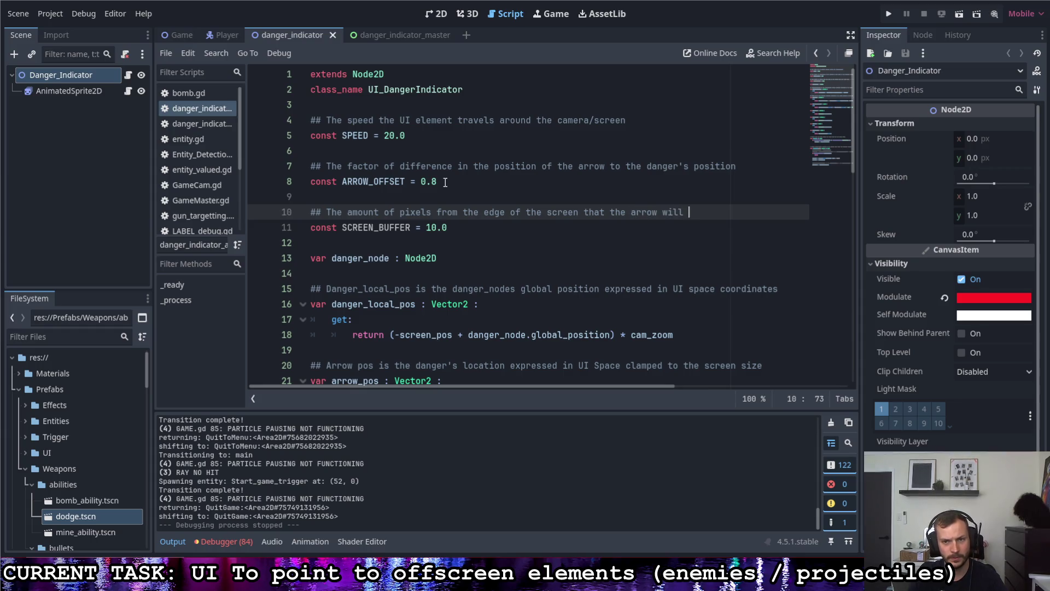
pyautogui.write('stick to')
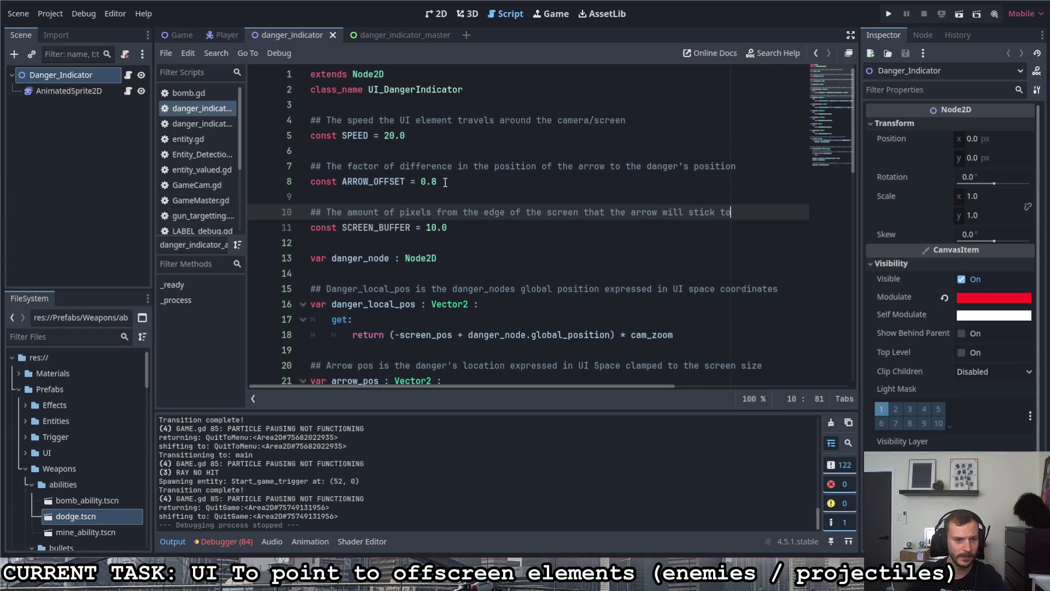
pyautogui.scroll(-2, 383, 268)
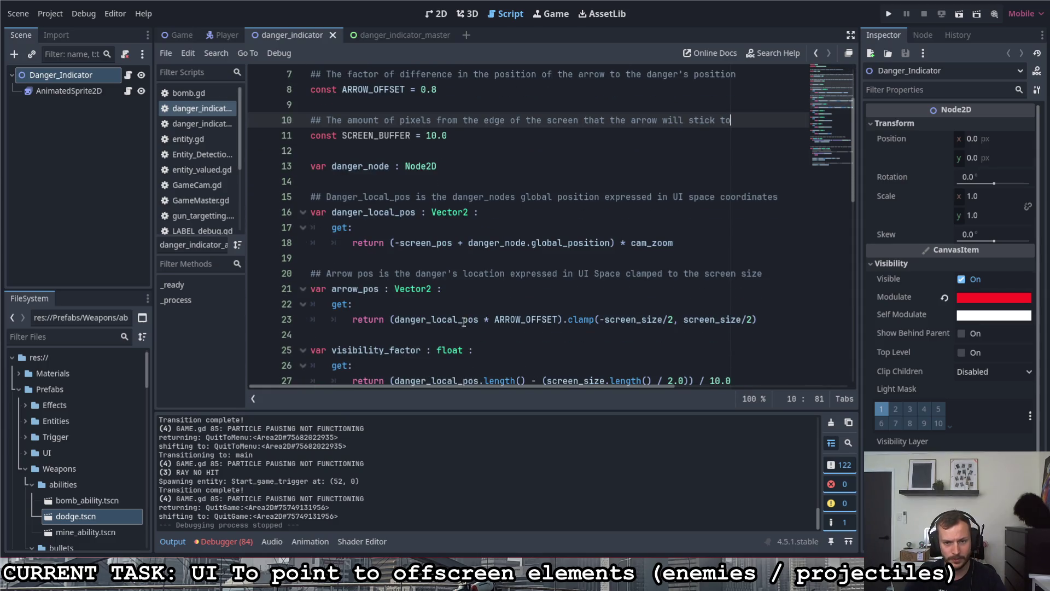
# - Add SCREEN_BUFFER to both bounds of the arrow clamp on line 23
pyautogui.click(674, 319)
pyautogui.write('- SCREEN')
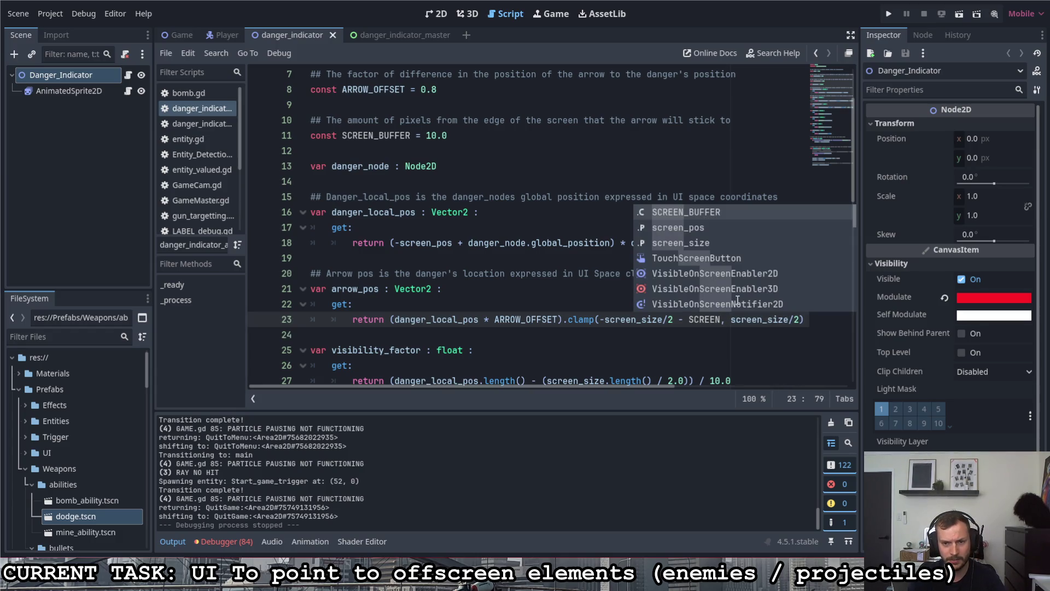
pyautogui.press('Return')
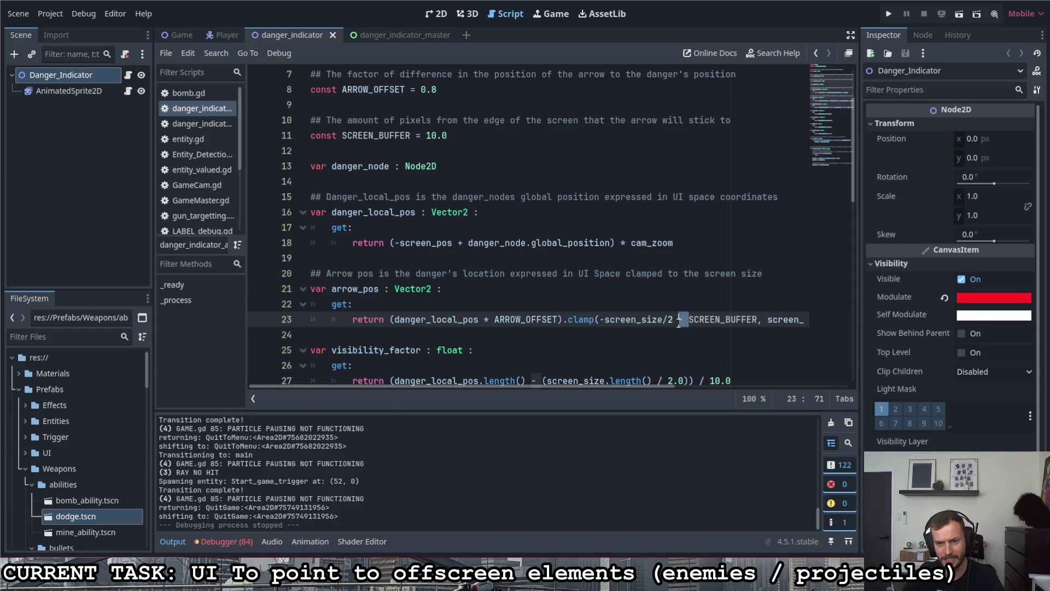
pyautogui.moveTo(657, 386); pyautogui.dragTo(741, 392)
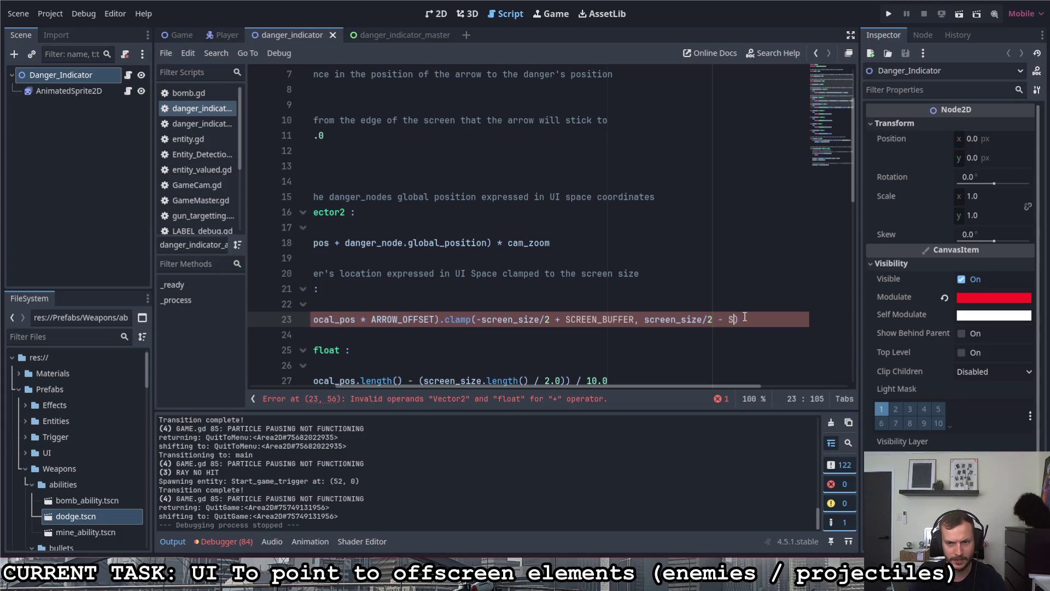
pyautogui.press('Return')
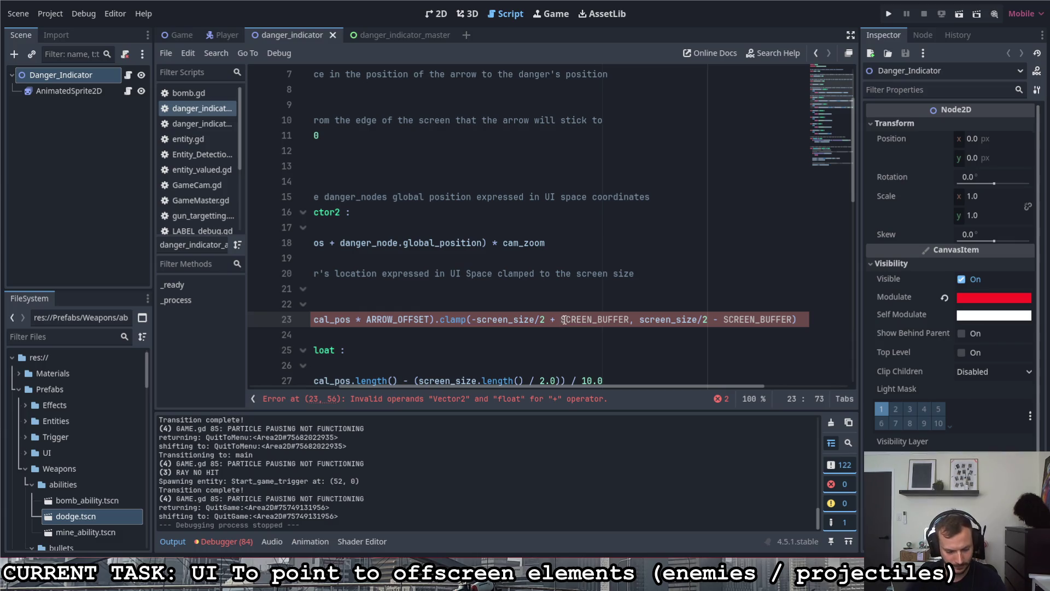
# - Turn both SCREEN_BUFFER terms into Vector2.ONE * SCREEN_BUFFER and run the game
pyautogui.write('ctor2.')
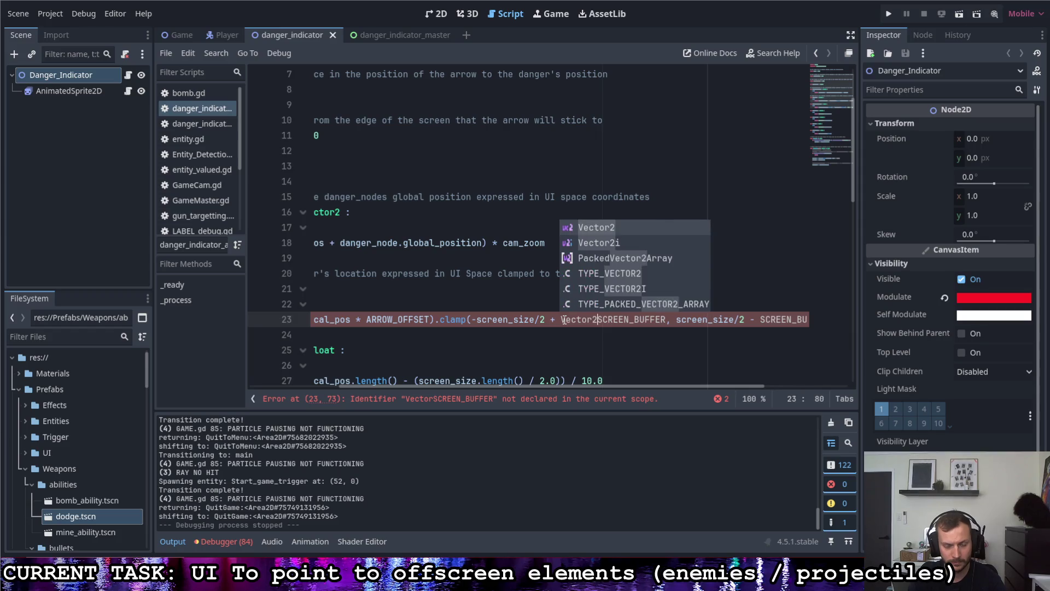
pyautogui.write('ONE ')
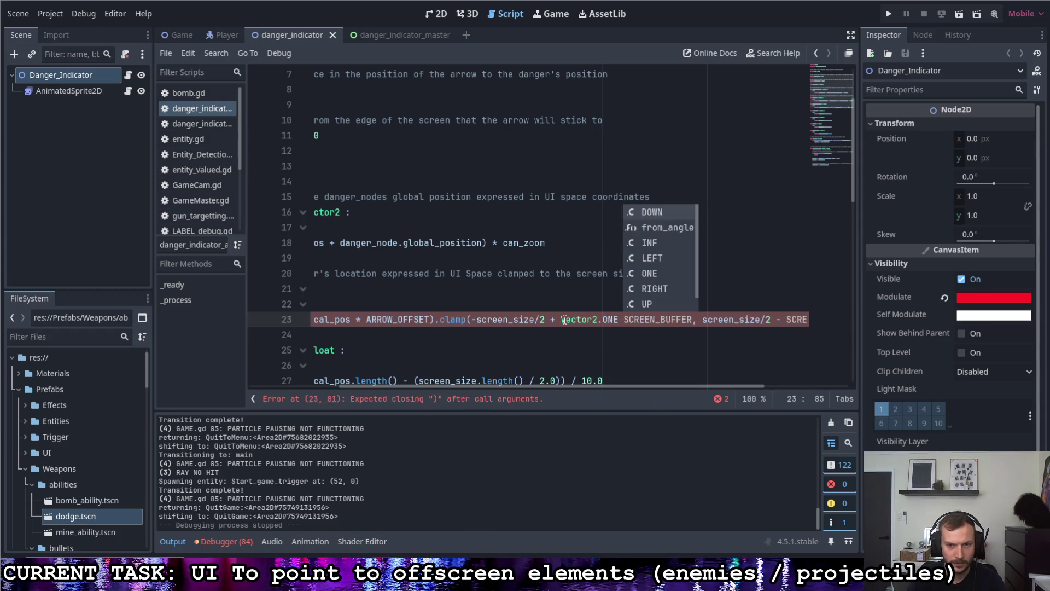
pyautogui.write('*')
pyautogui.moveTo(586, 388); pyautogui.dragTo(644, 386)
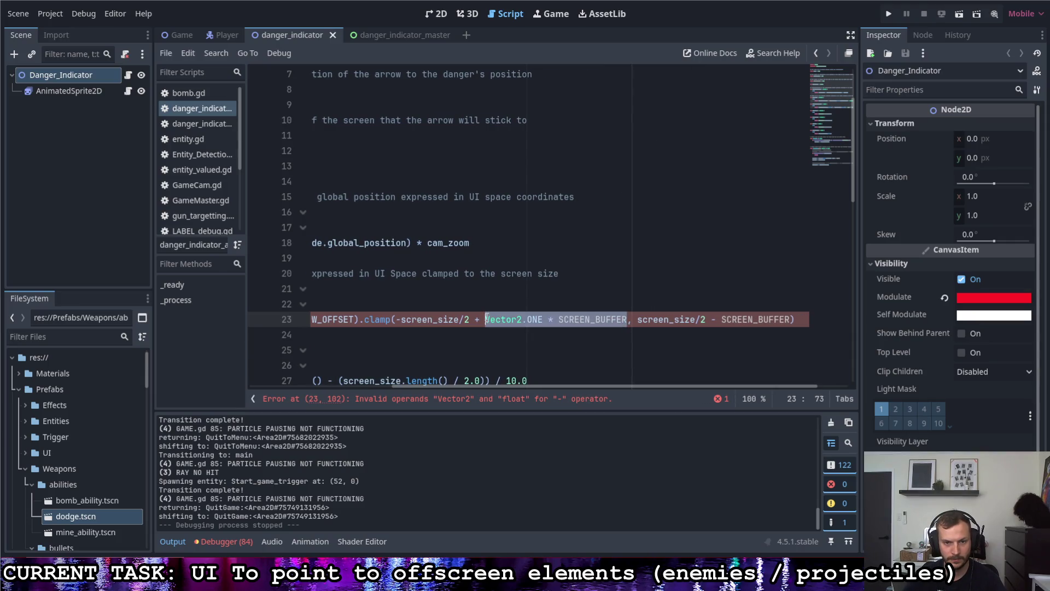
pyautogui.moveTo(722, 318); pyautogui.dragTo(754, 319)
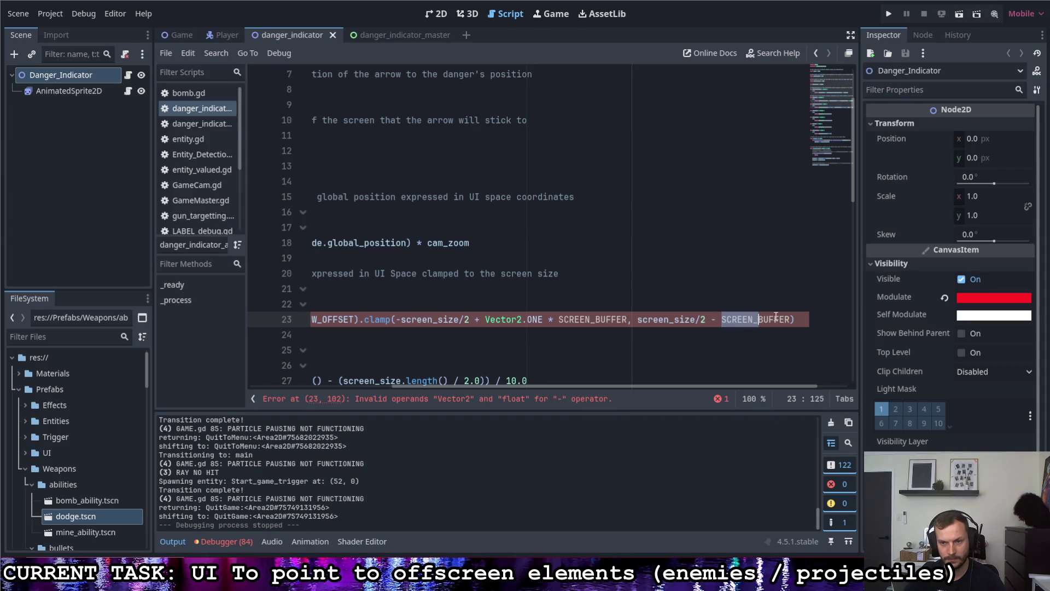
pyautogui.write('Vector2.ONE * SCREEN_BUFFER')
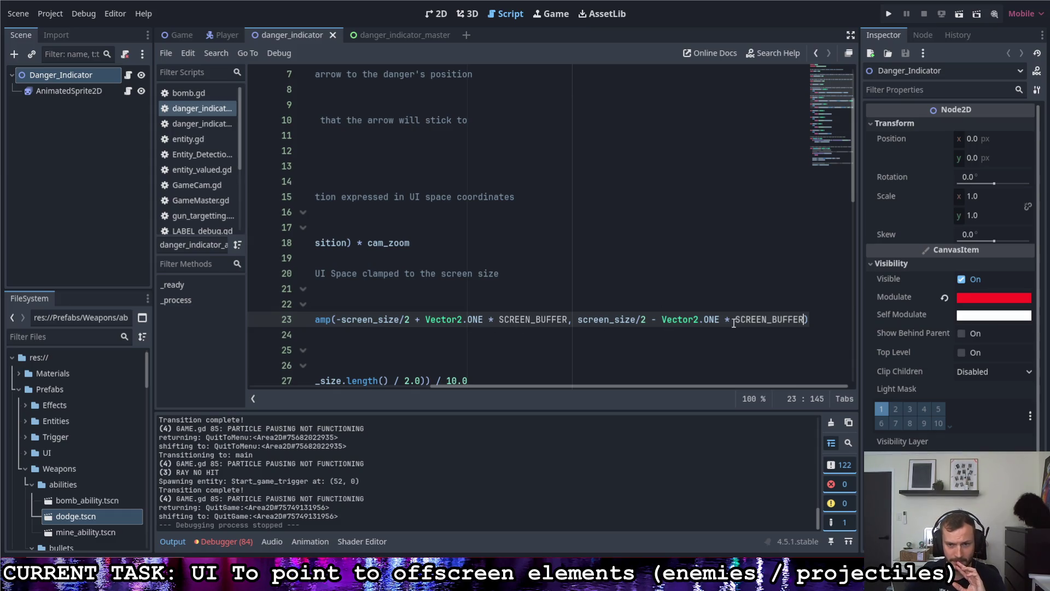
pyautogui.click(888, 14)
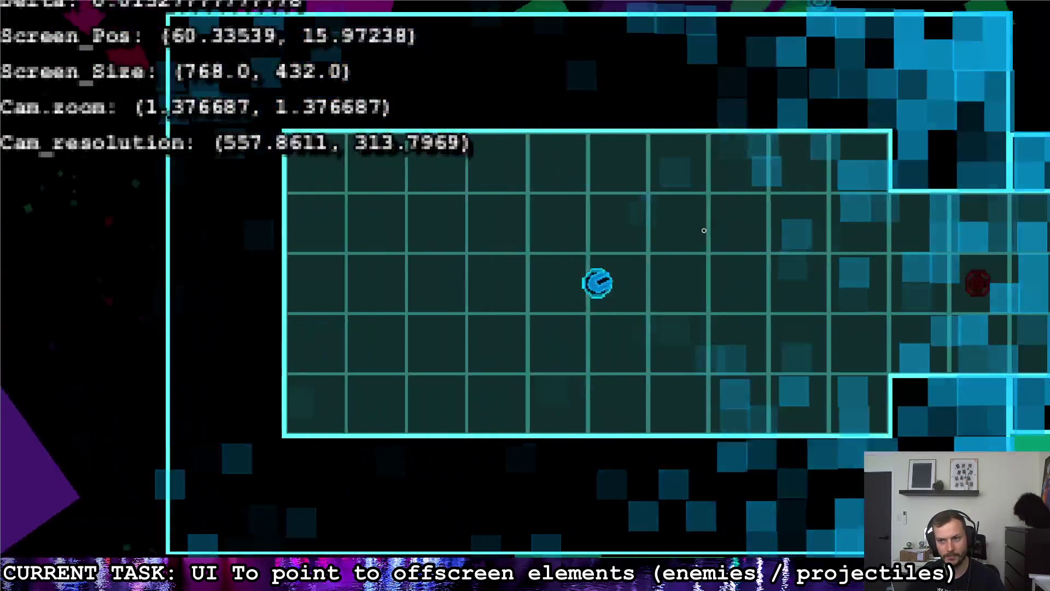
# - Fly the ship through the octagonal room, along the corridor, and up out of the level
pyautogui.press('a')
pyautogui.press('d')
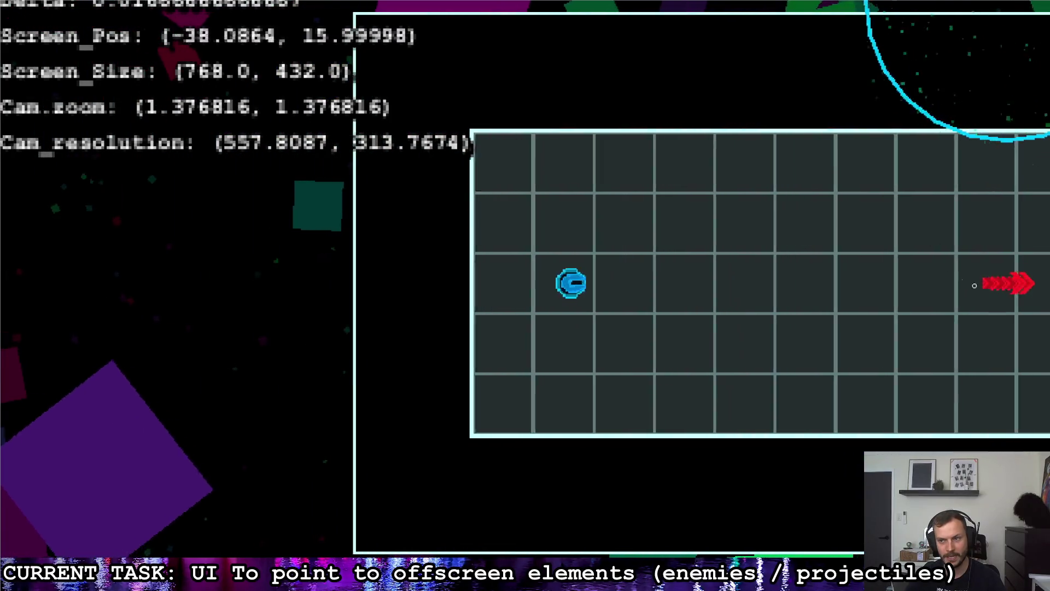
pyautogui.press('s')
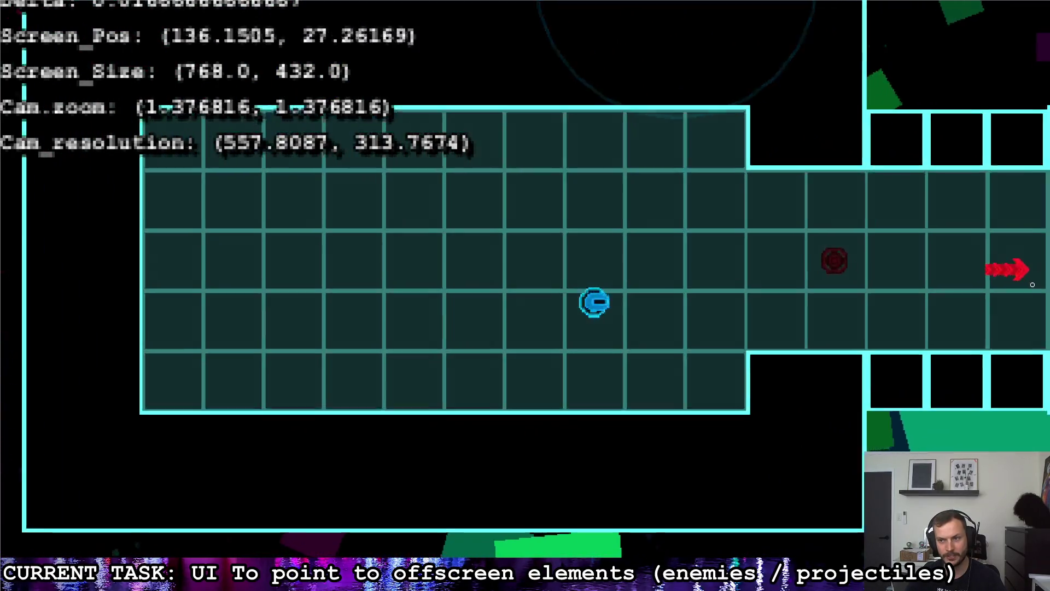
pyautogui.press('d')
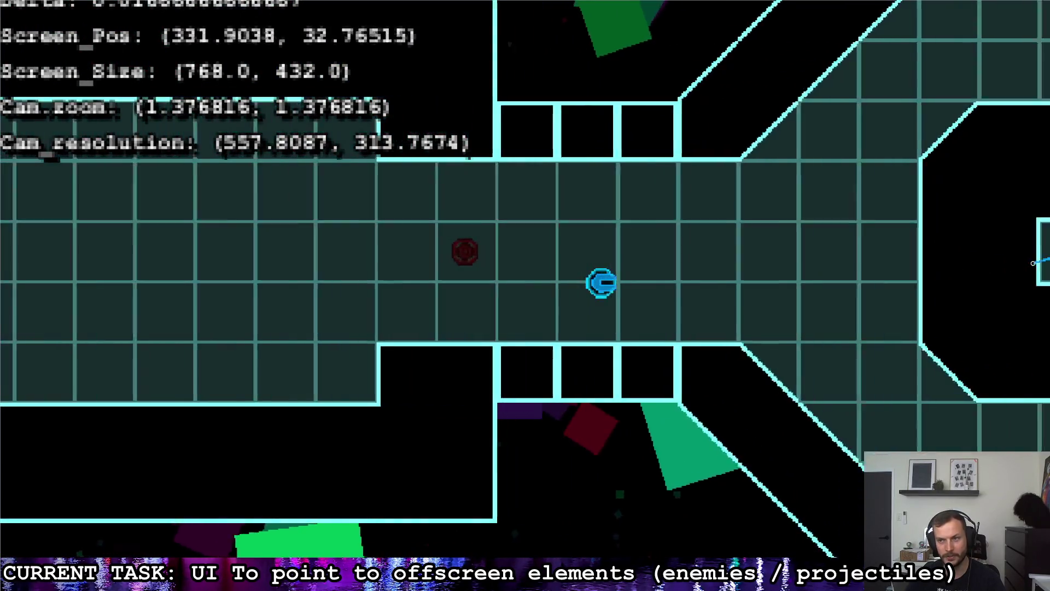
pyautogui.press('a')
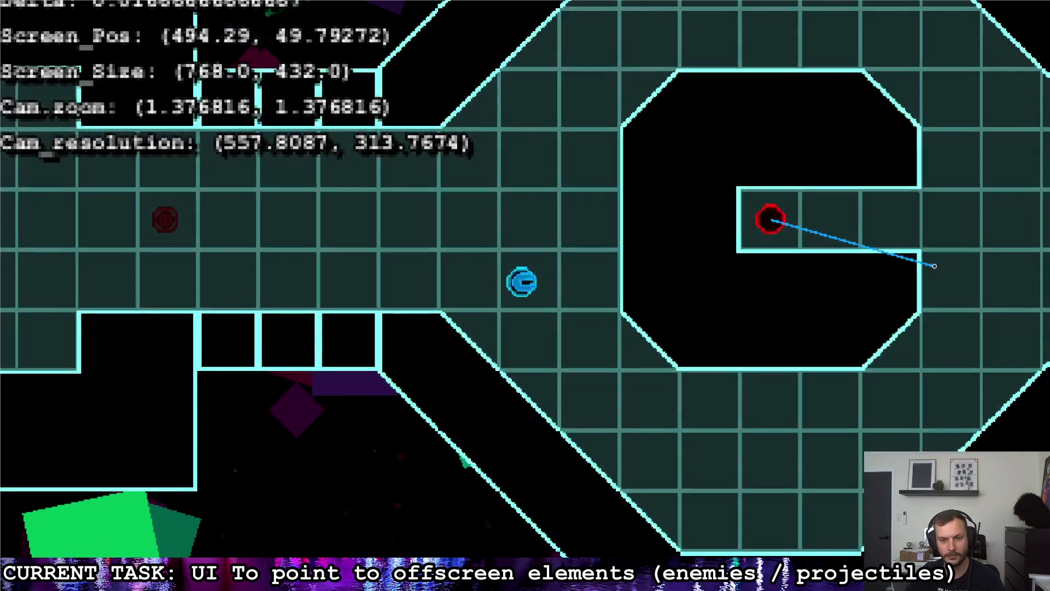
pyautogui.press('w')
pyautogui.press('a')
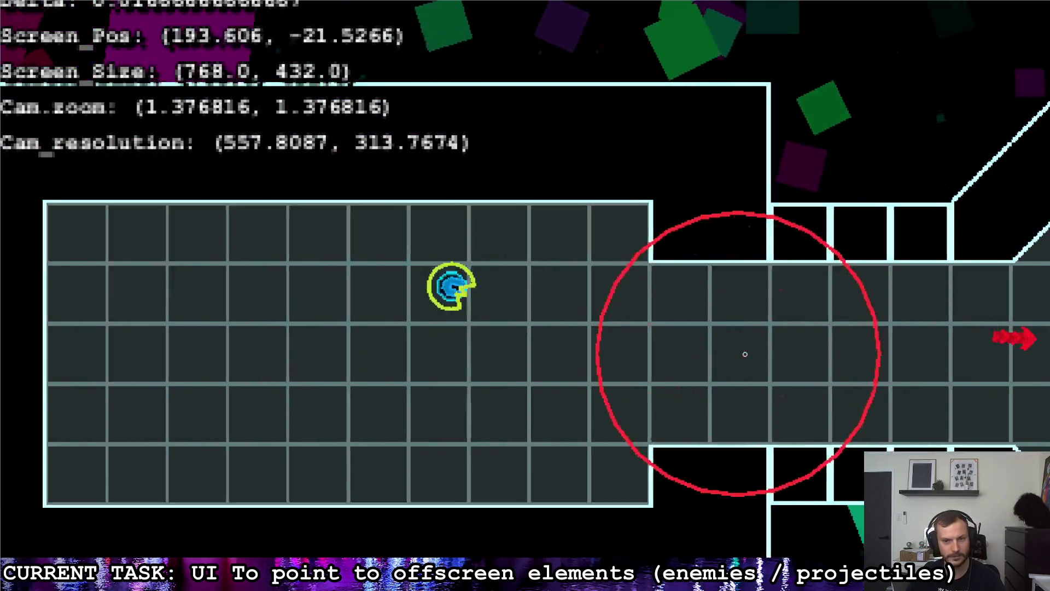
pyautogui.press('s')
pyautogui.press('a')
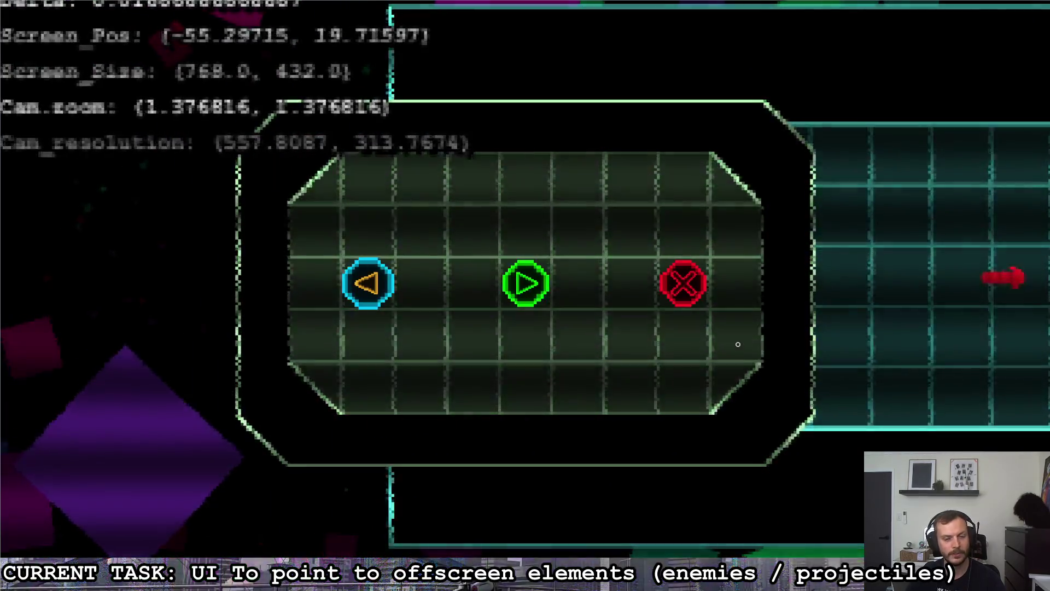
pyautogui.press('d')
pyautogui.press('s')
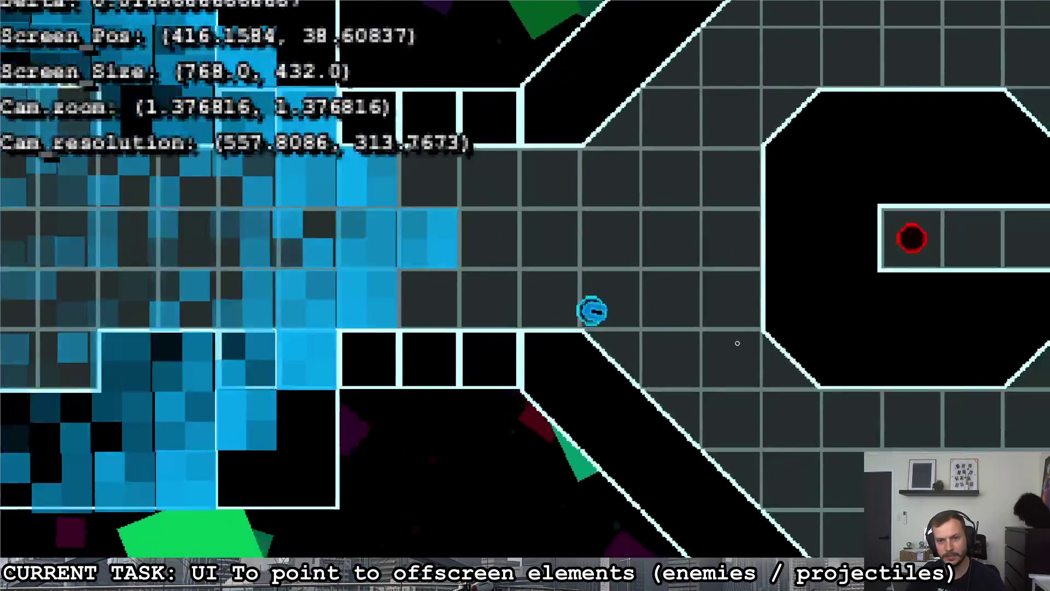
pyautogui.press('d')
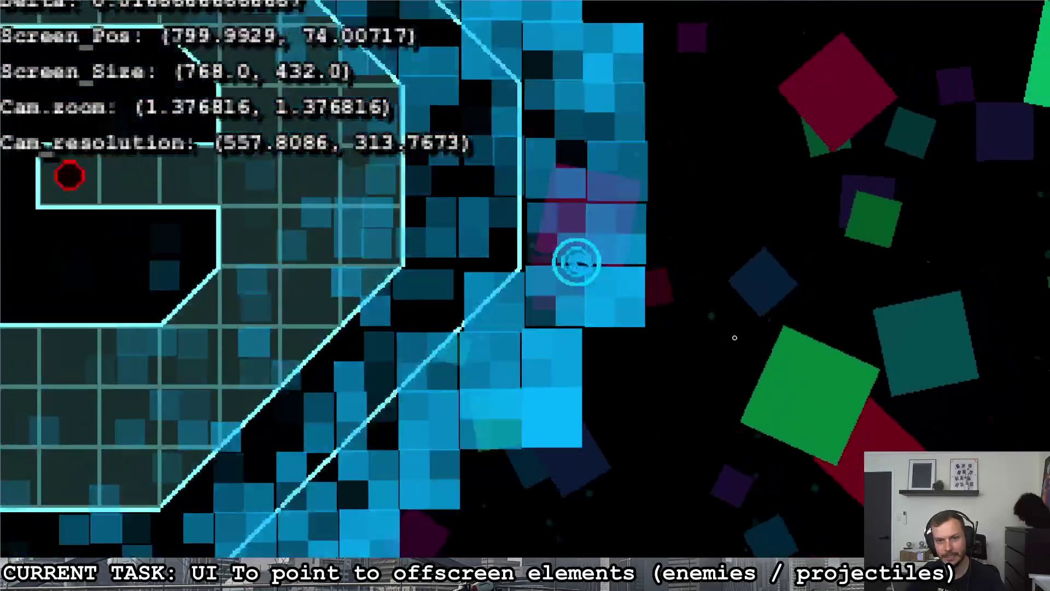
pyautogui.press('w')
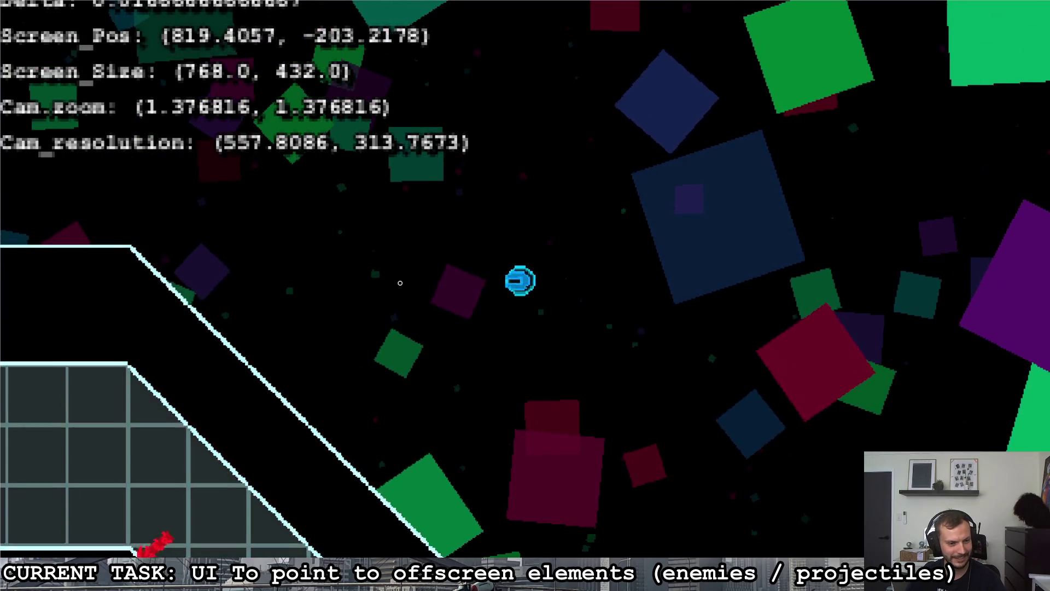
# - Fly around open space in all directions, checking the inset offscreen arrows
pyautogui.press('a')
pyautogui.press('w')
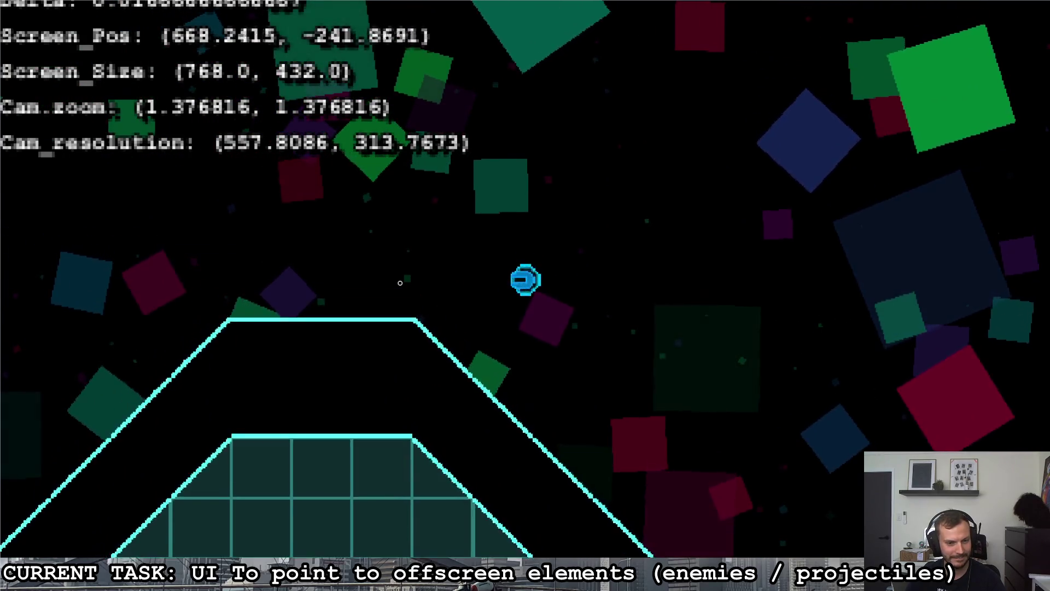
pyautogui.press('a')
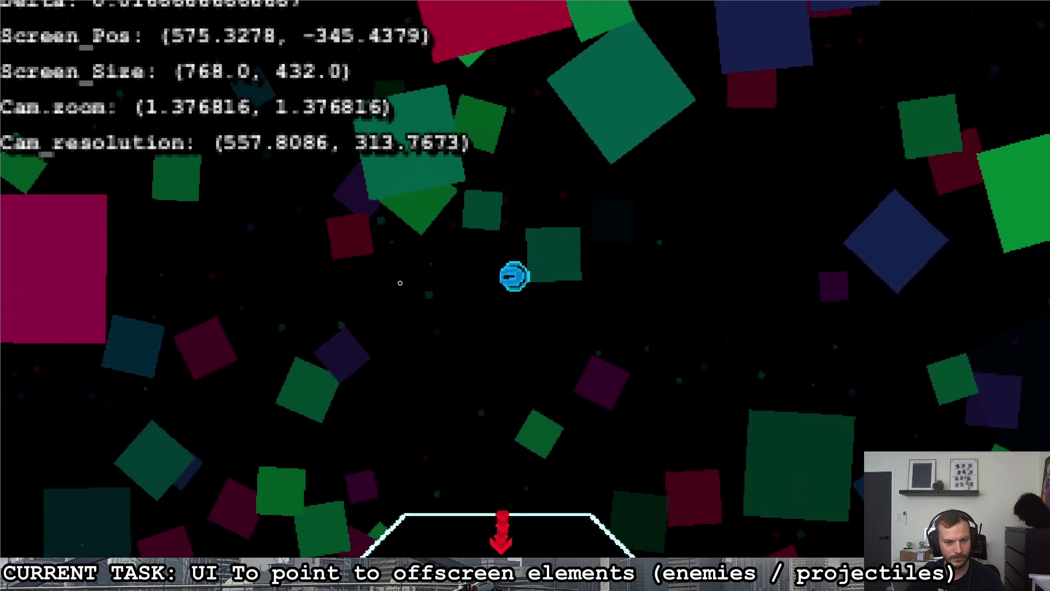
pyautogui.press('d')
pyautogui.press('s')
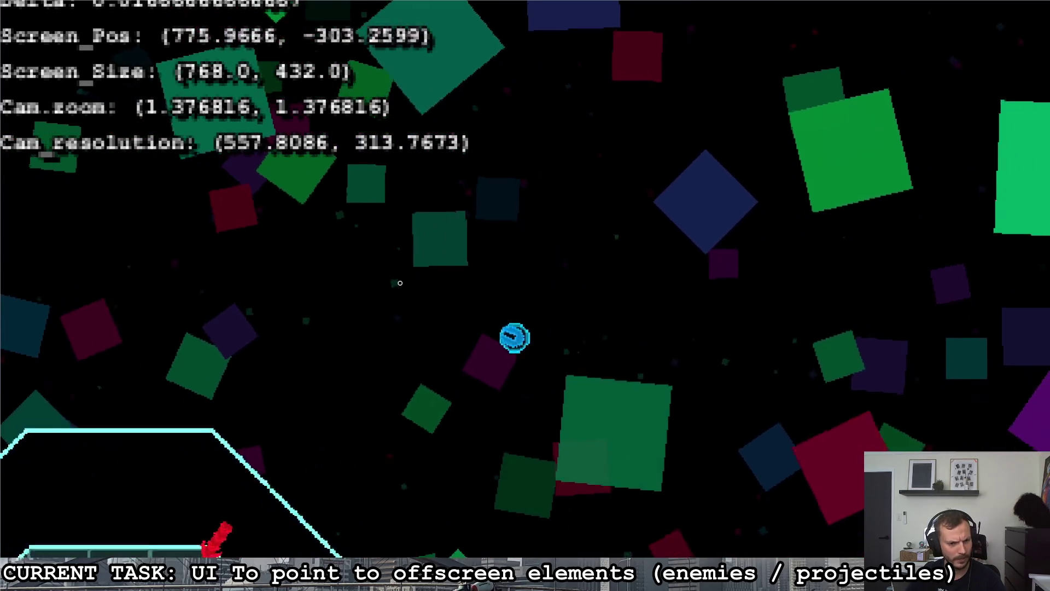
pyautogui.press('d')
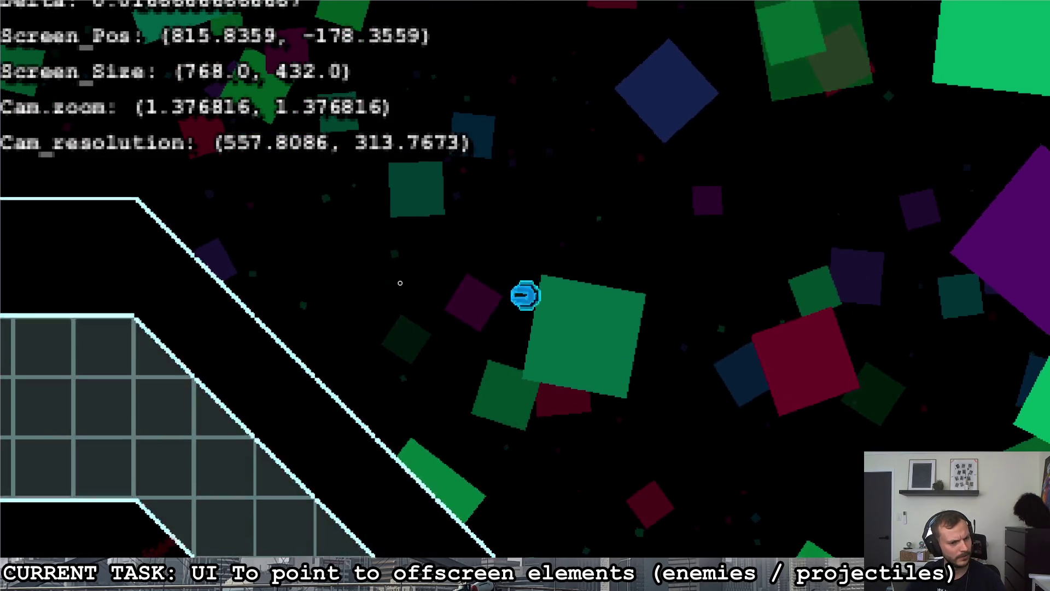
pyautogui.press('w')
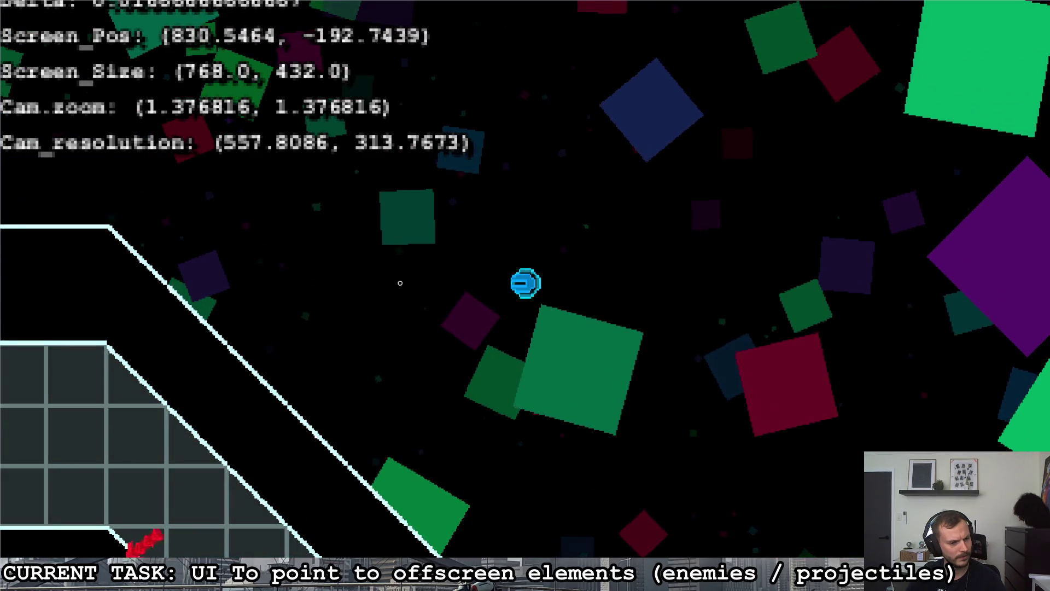
pyautogui.press('a')
pyautogui.press('s')
pyautogui.press('d')
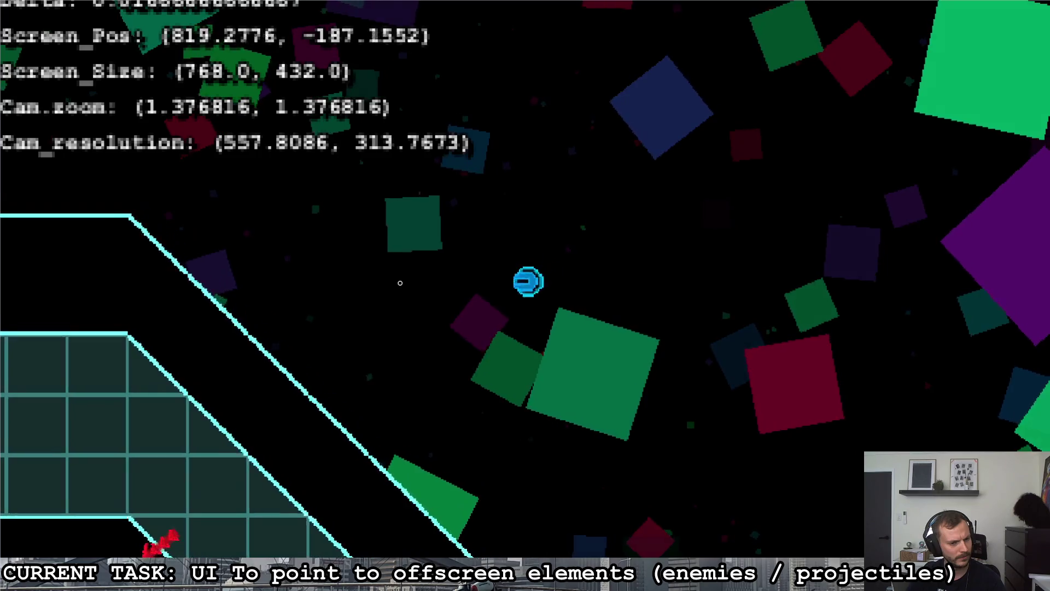
pyautogui.press('s')
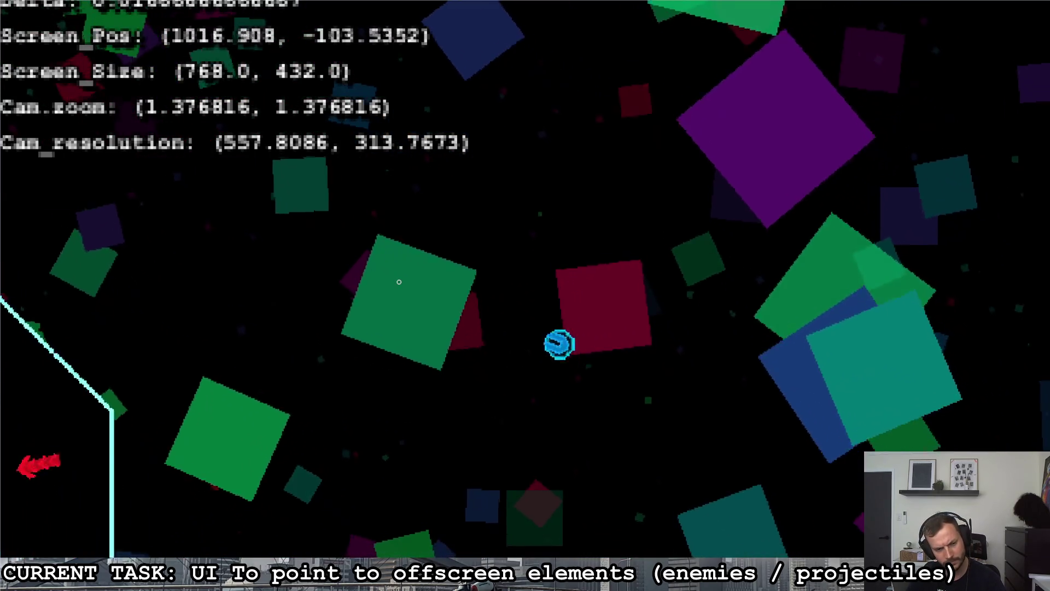
pyautogui.press('a')
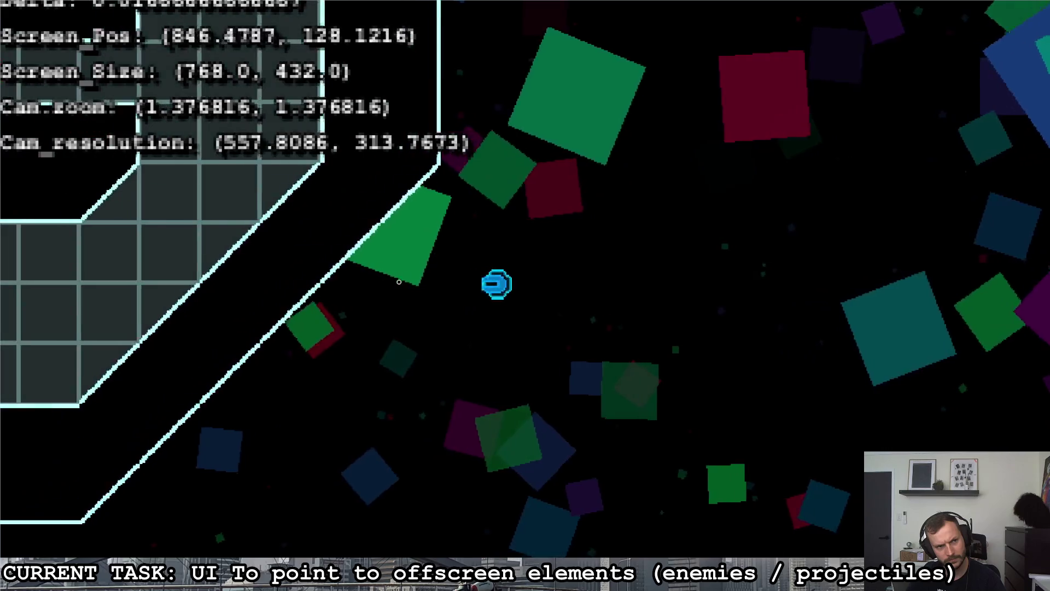
pyautogui.press('d')
pyautogui.press('w')
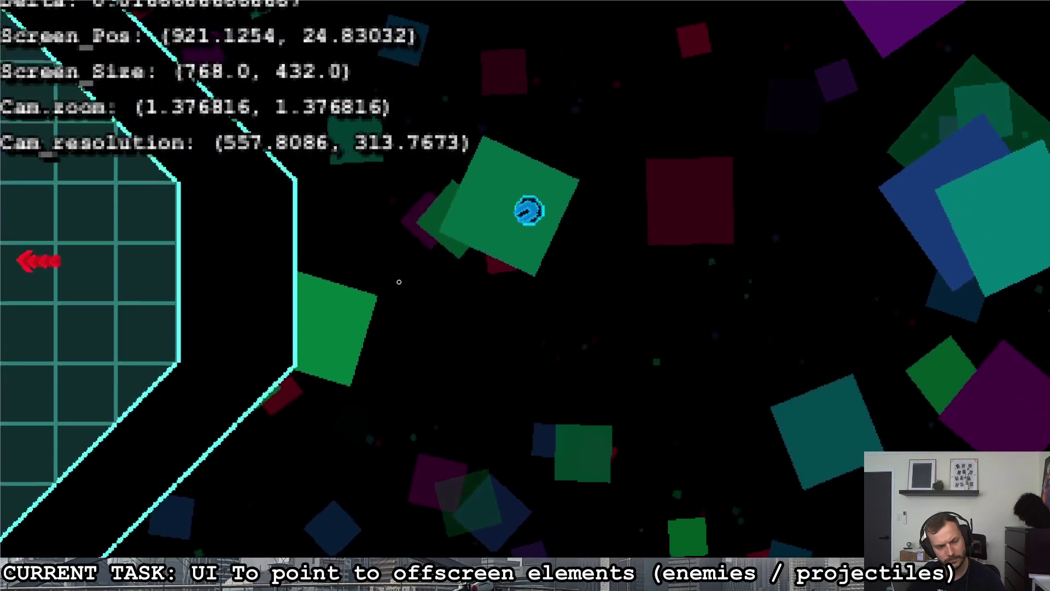
pyautogui.press('a')
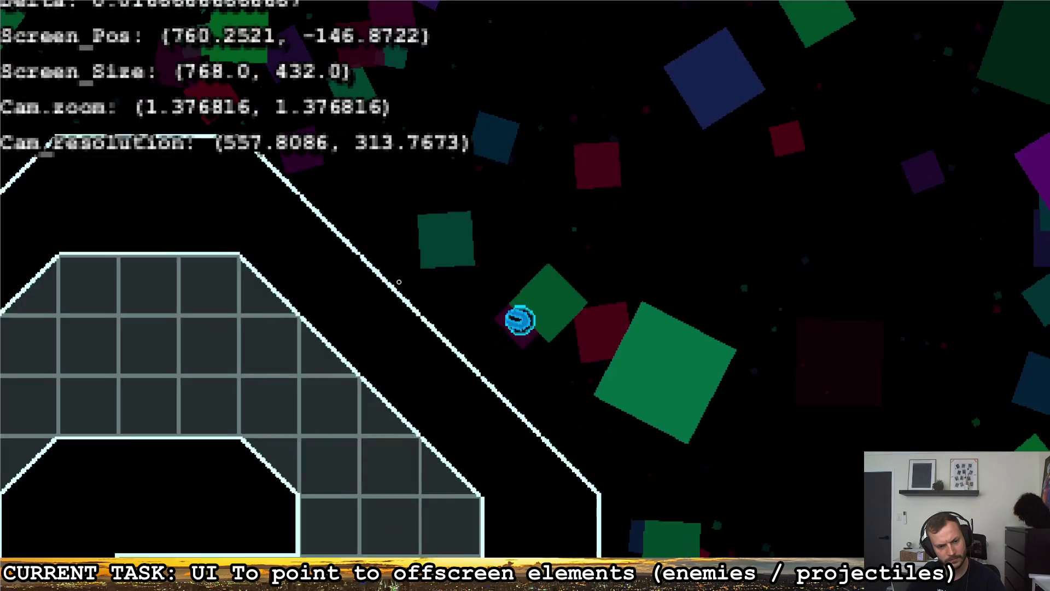
pyautogui.press('d')
pyautogui.press('w')
pyautogui.press('a')
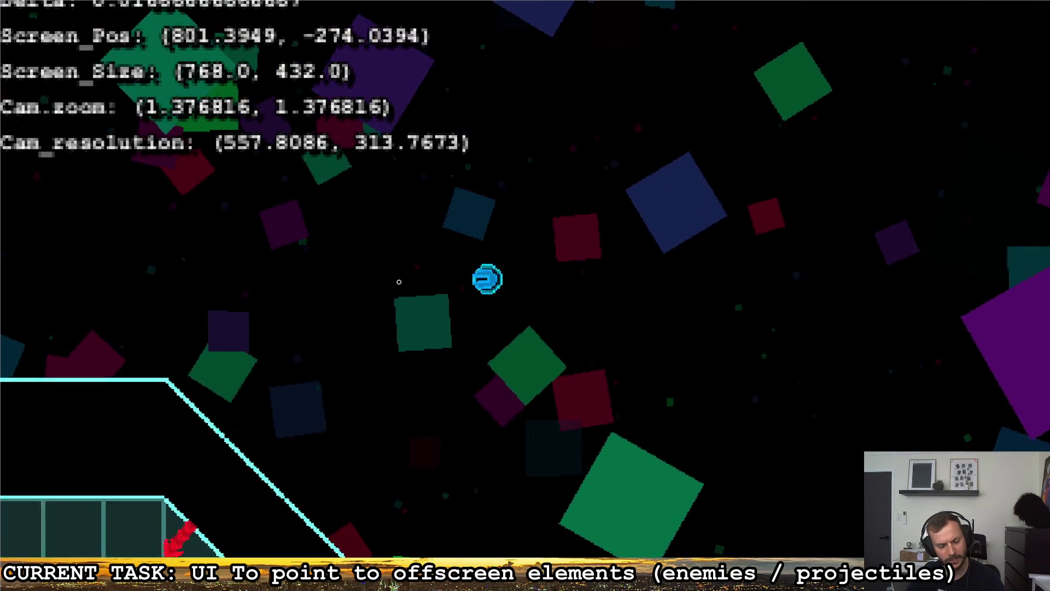
pyautogui.press('w')
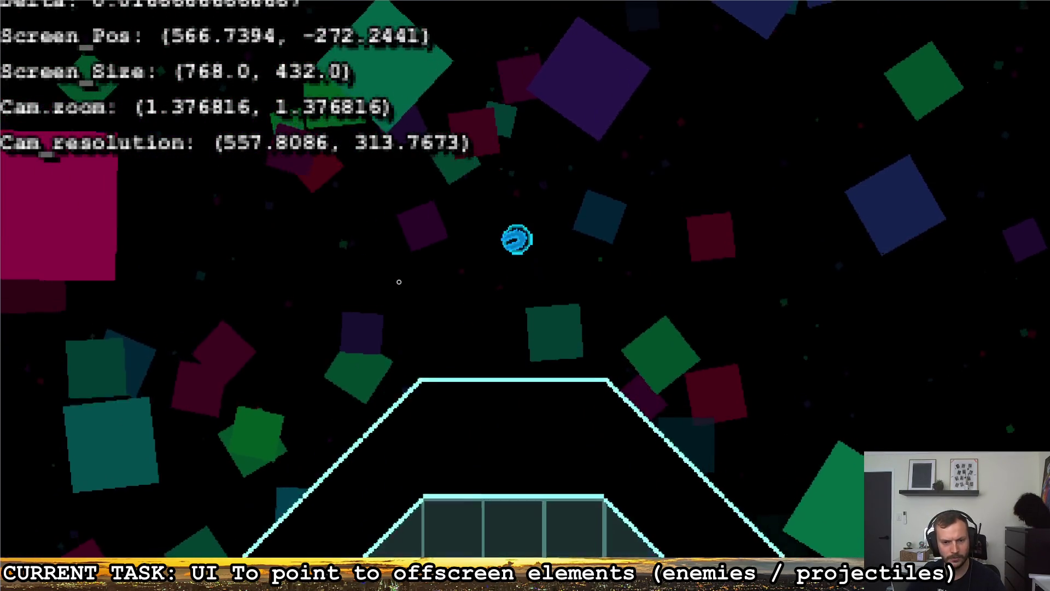
pyautogui.press('d')
pyautogui.press('d')
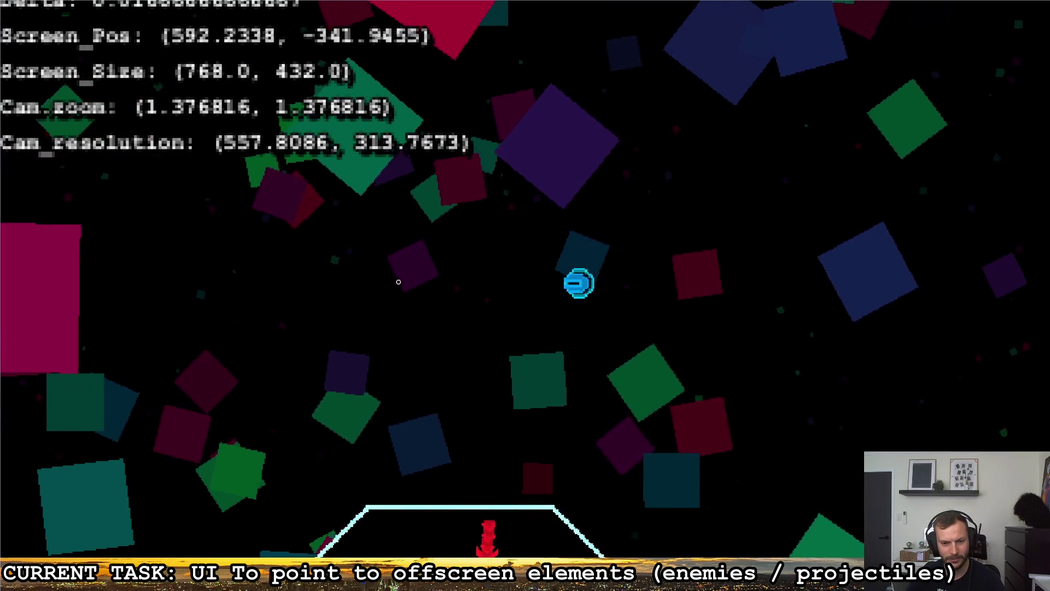
pyautogui.press('a')
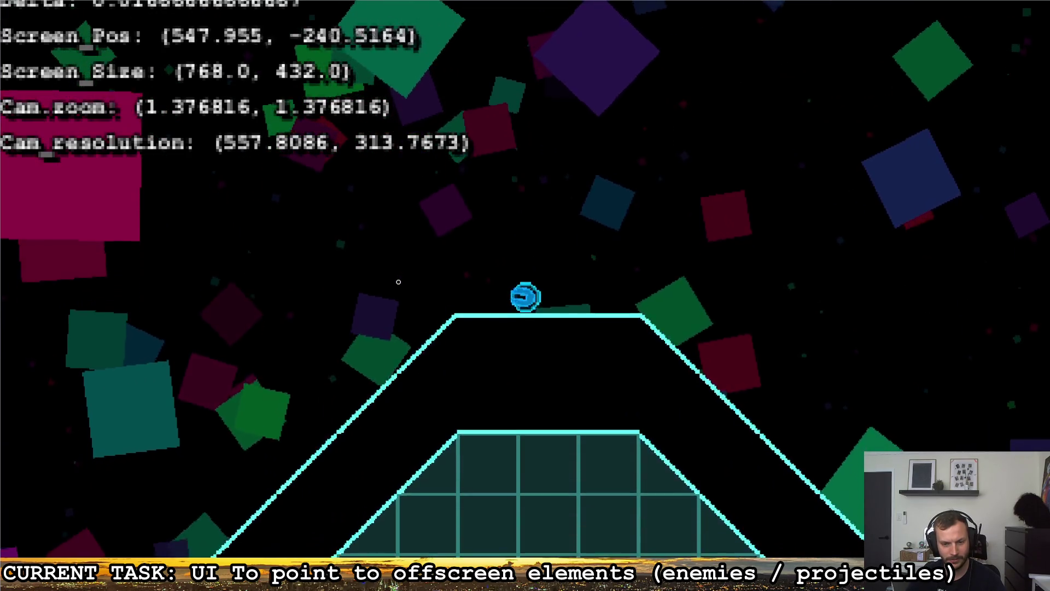
# - Jump across the platforms, then pause and move onto the red quit option
pyautogui.press('d')
pyautogui.press('w')
pyautogui.press('d')
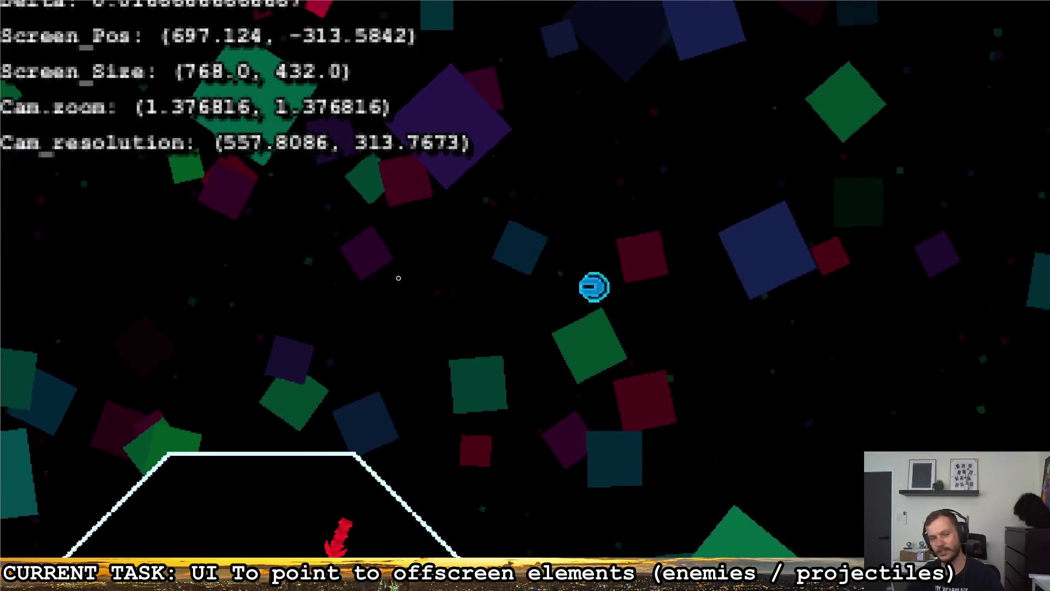
pyautogui.press('a')
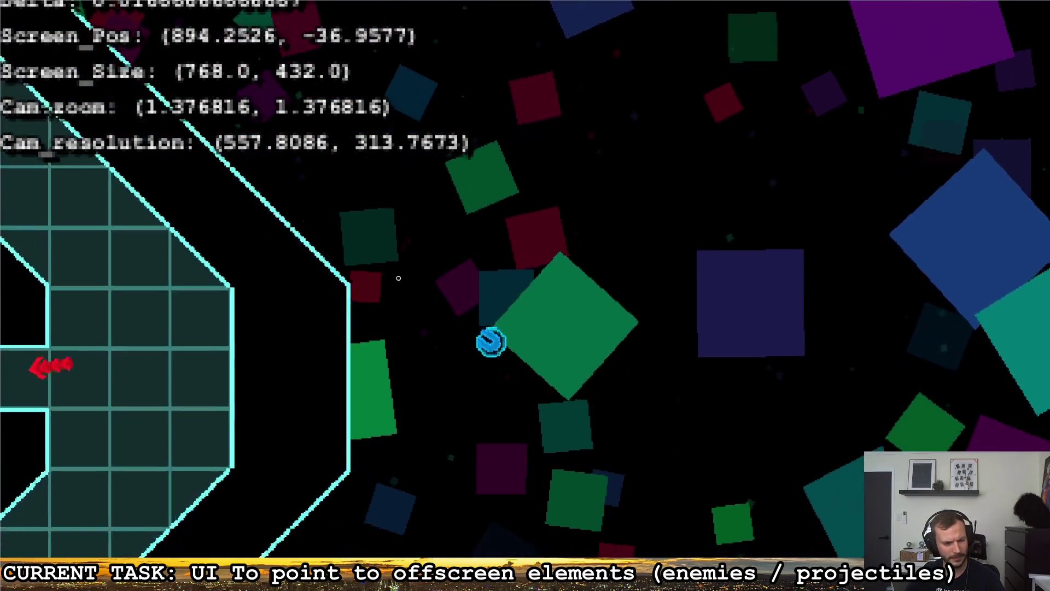
pyautogui.press('w')
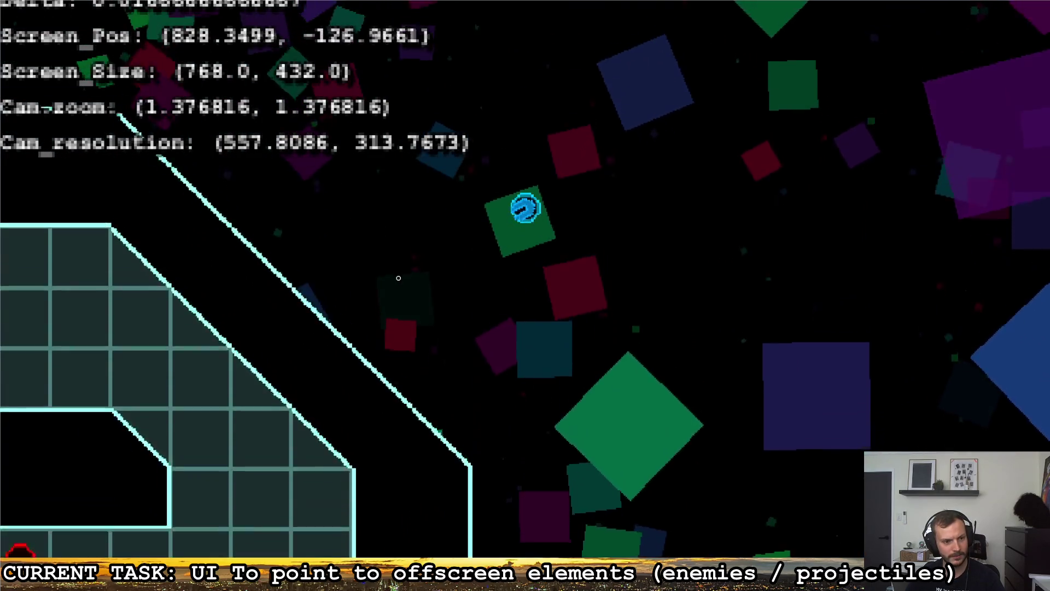
pyautogui.press('a')
pyautogui.press('Escape')
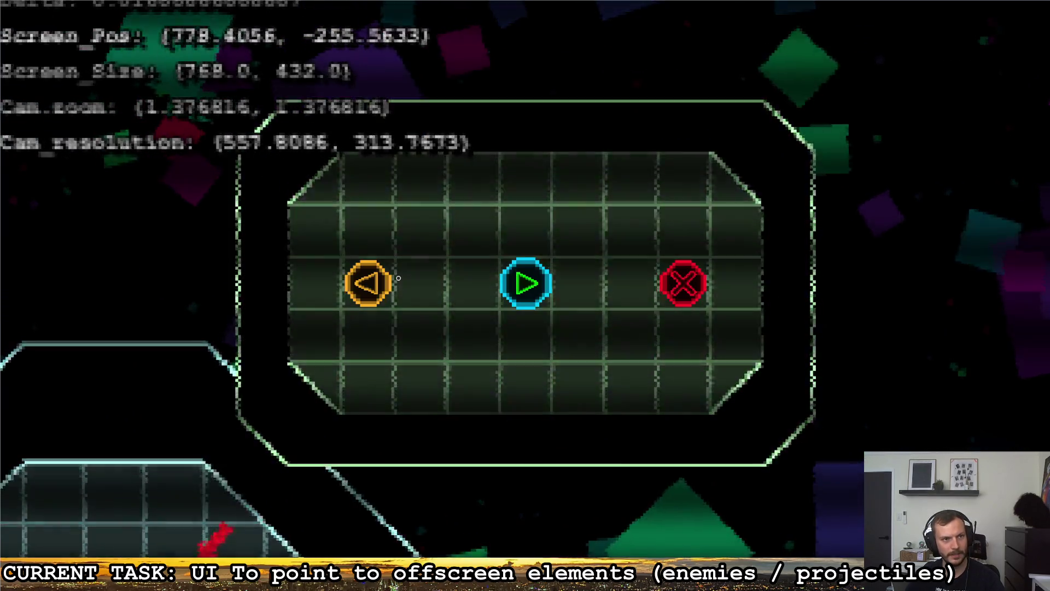
pyautogui.press('d')
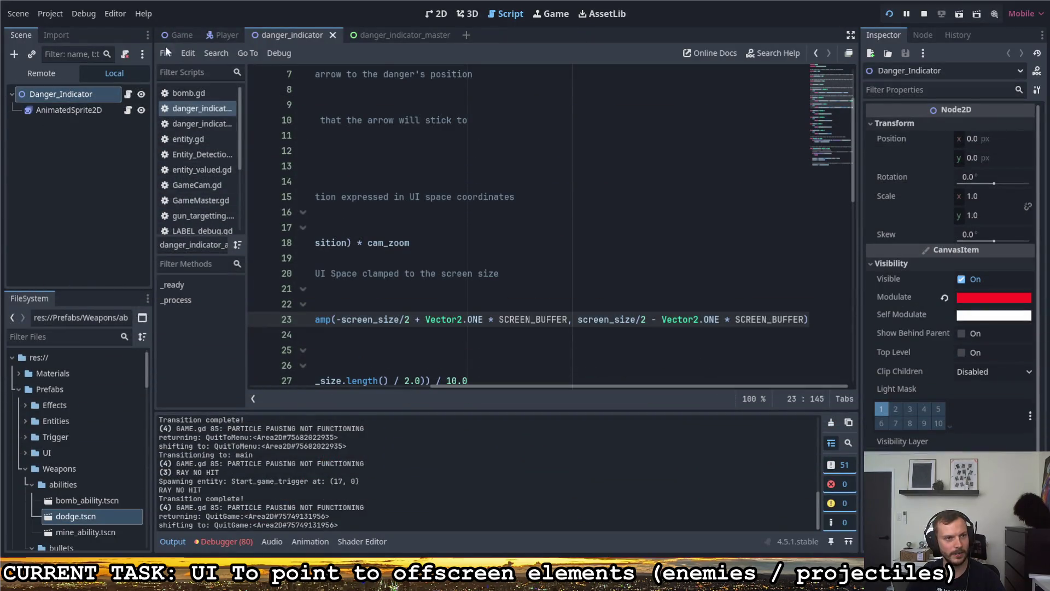
pyautogui.moveTo(431, 386)
pyautogui.mouseDown()
pyautogui.moveTo(256, 378)
pyautogui.moveTo(539, 372)
pyautogui.mouseUp()
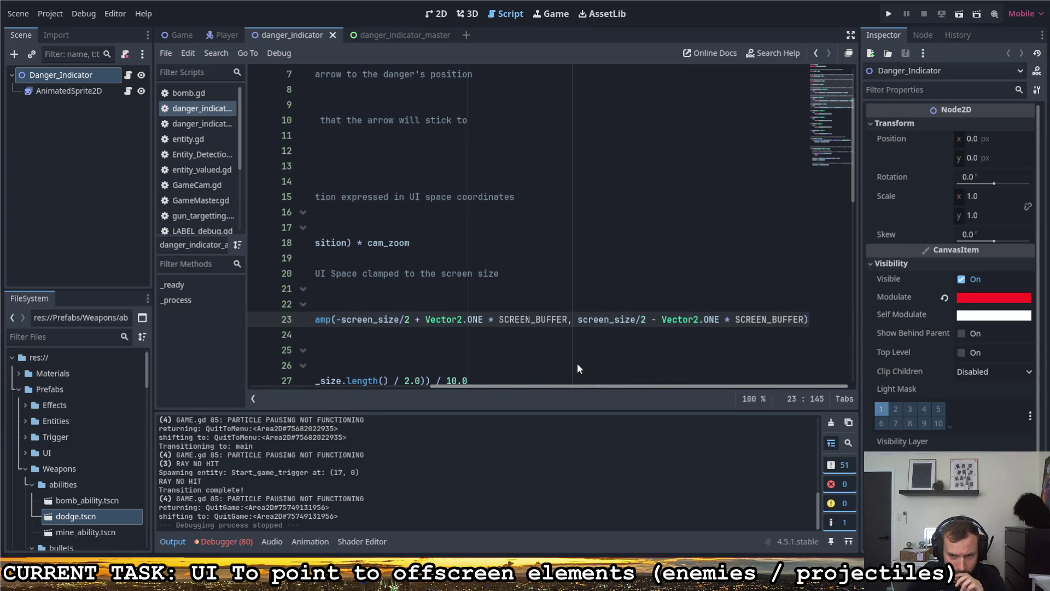
pyautogui.hscroll(-5, 355, 367)
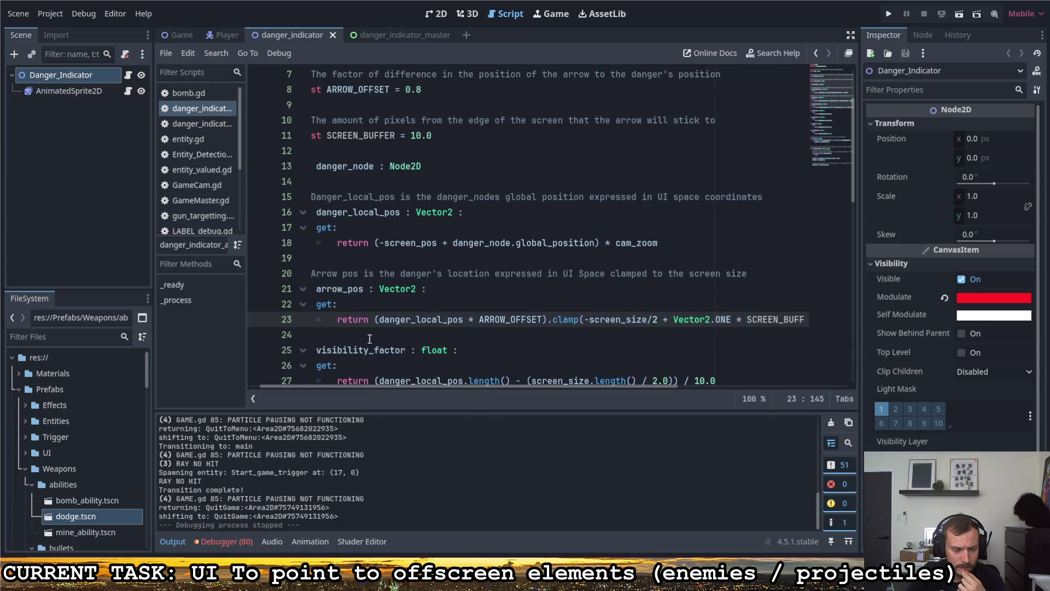
pyautogui.scroll(-3, 370, 339)
pyautogui.hscroll(-1, 353, 383)
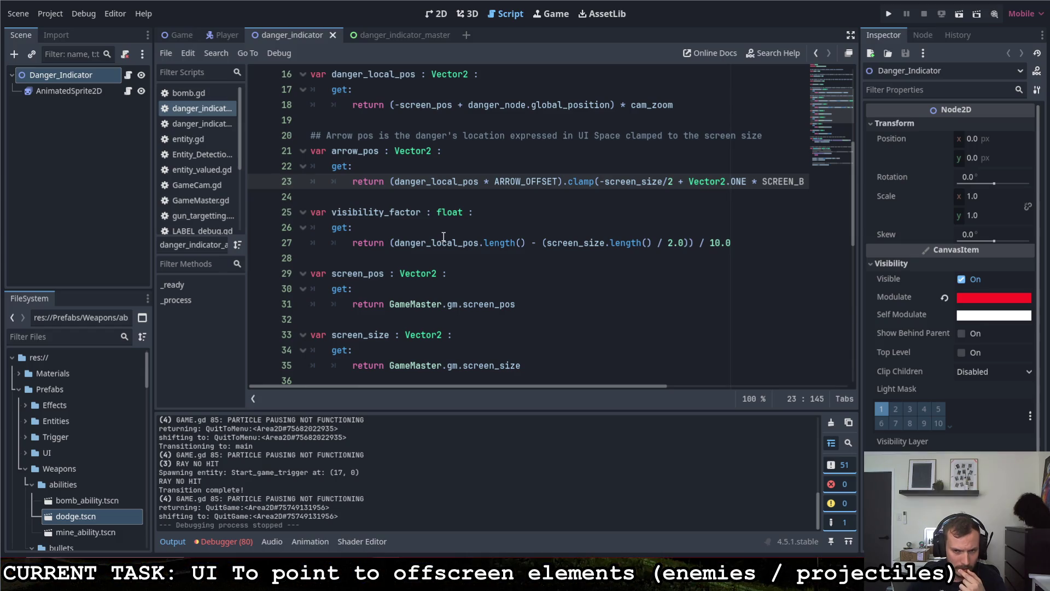
pyautogui.moveTo(548, 243); pyautogui.dragTo(652, 244)
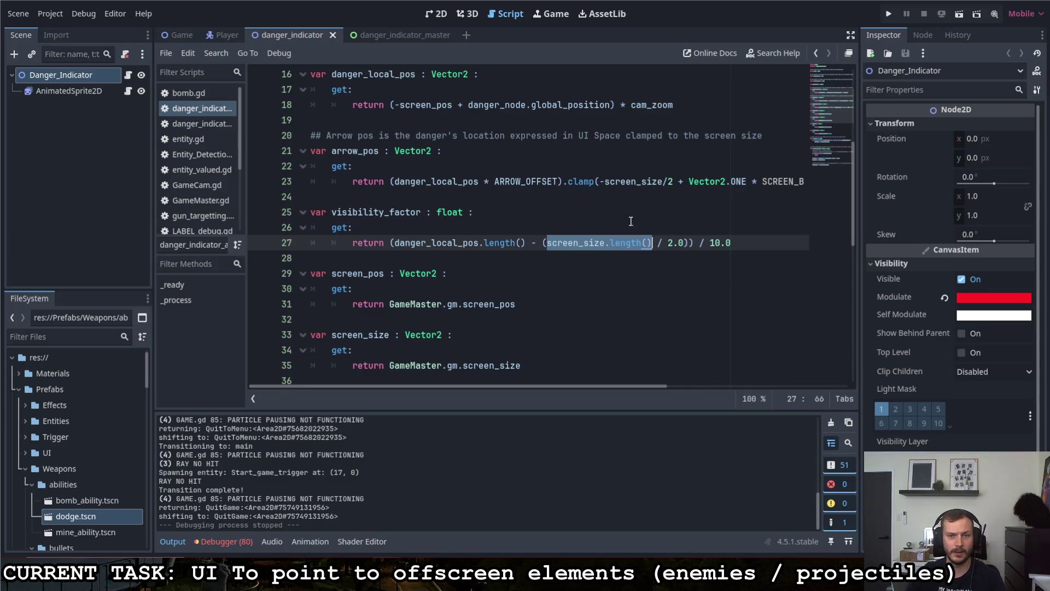
pyautogui.click(391, 243)
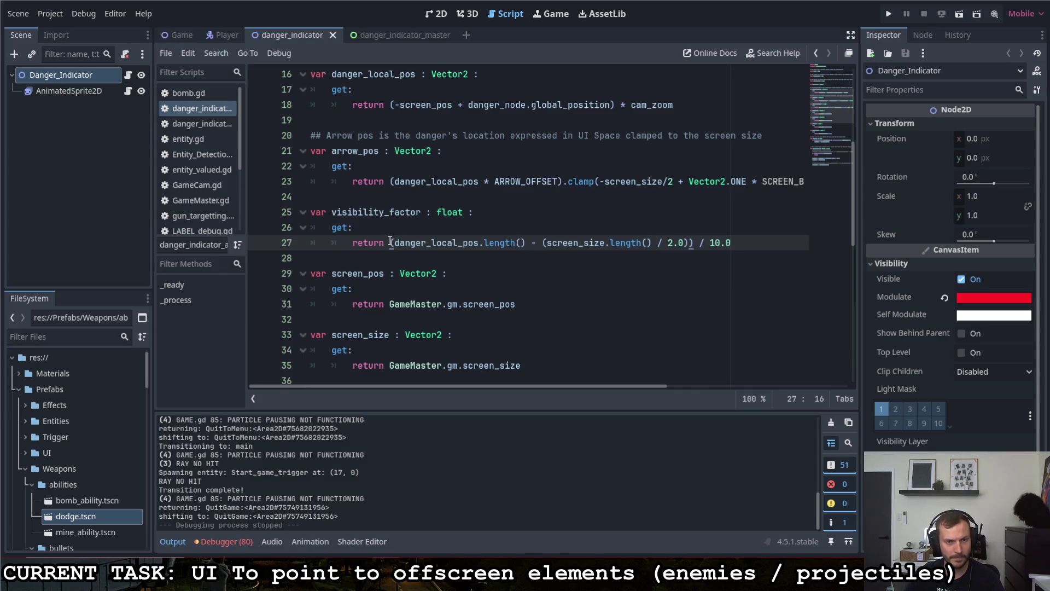
# - Comment out the old return on line 27 and type 'return danger_local_pos - screen_size/2' above it
pyautogui.write('#')
pyautogui.press('BackSpace')
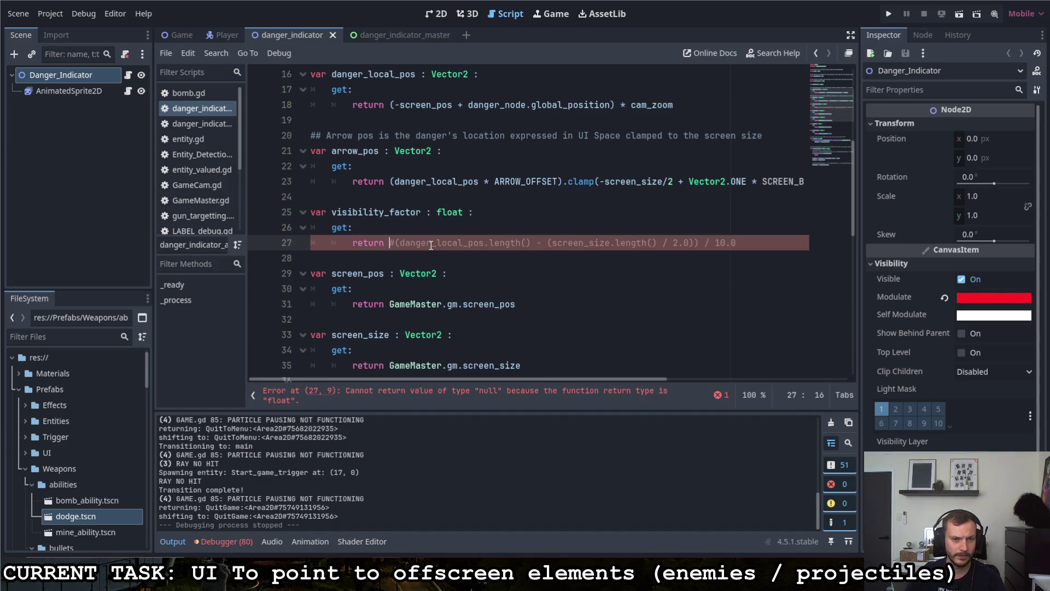
pyautogui.click(353, 247)
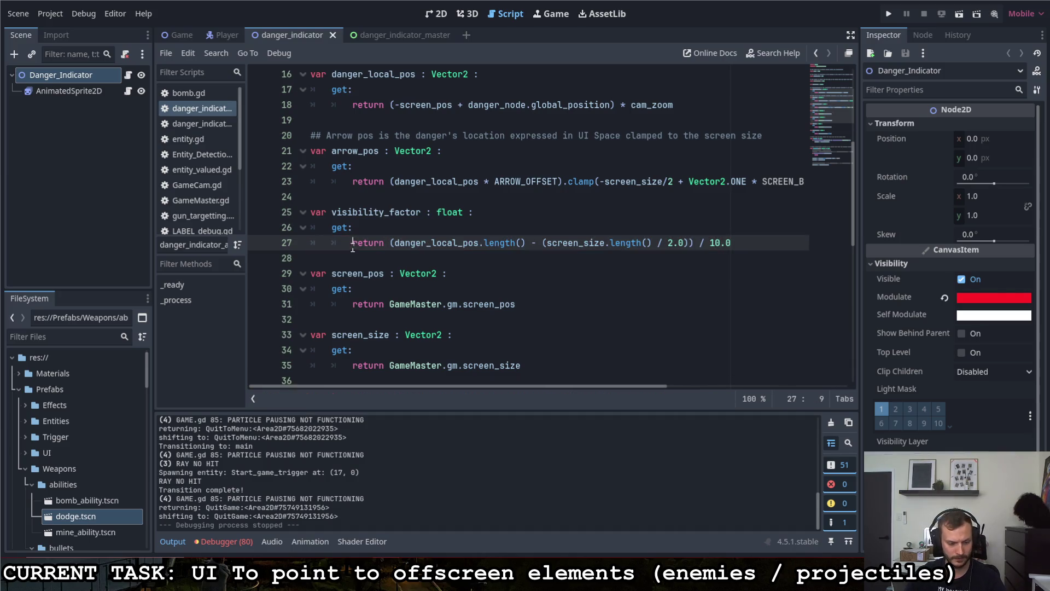
pyautogui.write('#')
pyautogui.hotkey('ctrl', 'shift', 'Return')
pyautogui.write('retur')
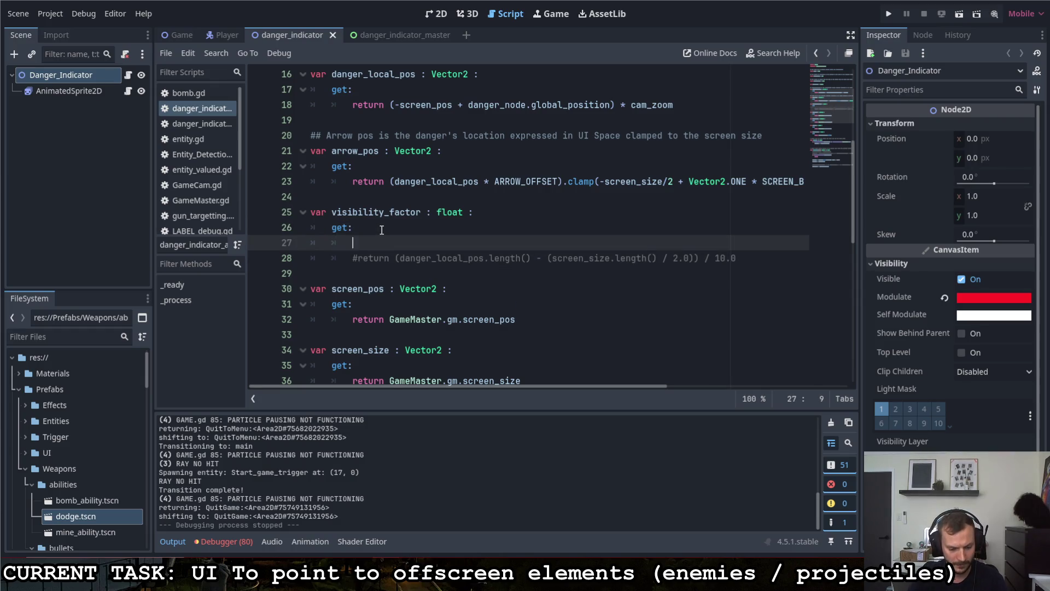
pyautogui.write('n dang')
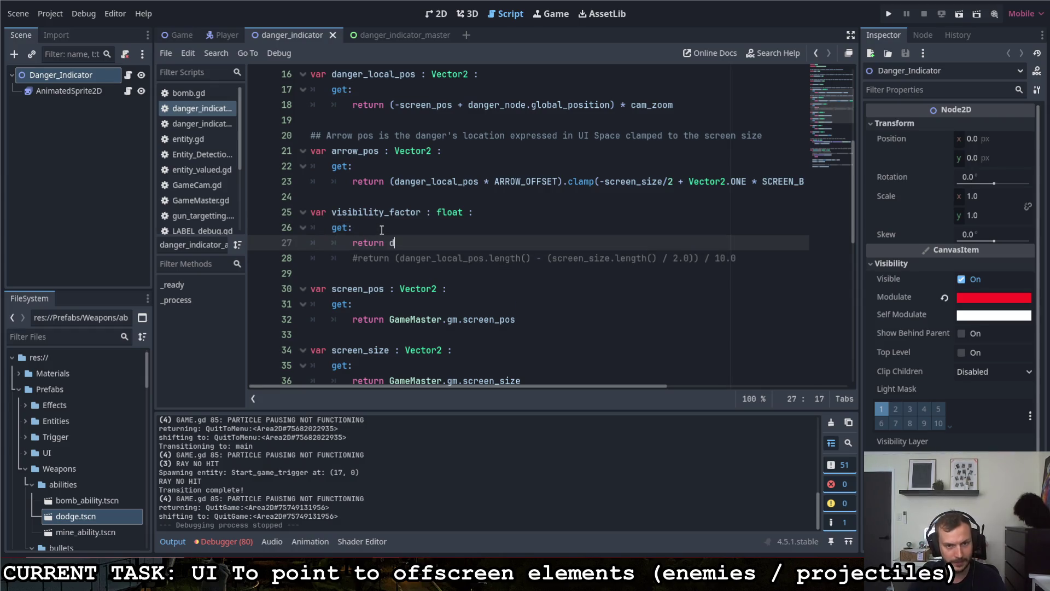
pyautogui.press('Return')
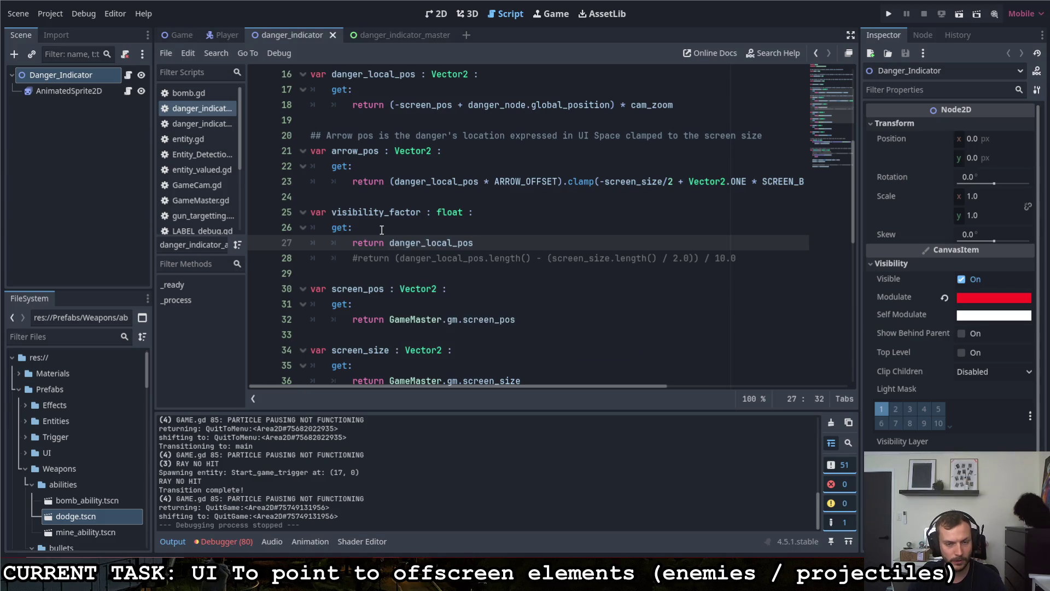
pyautogui.write(' - screen')
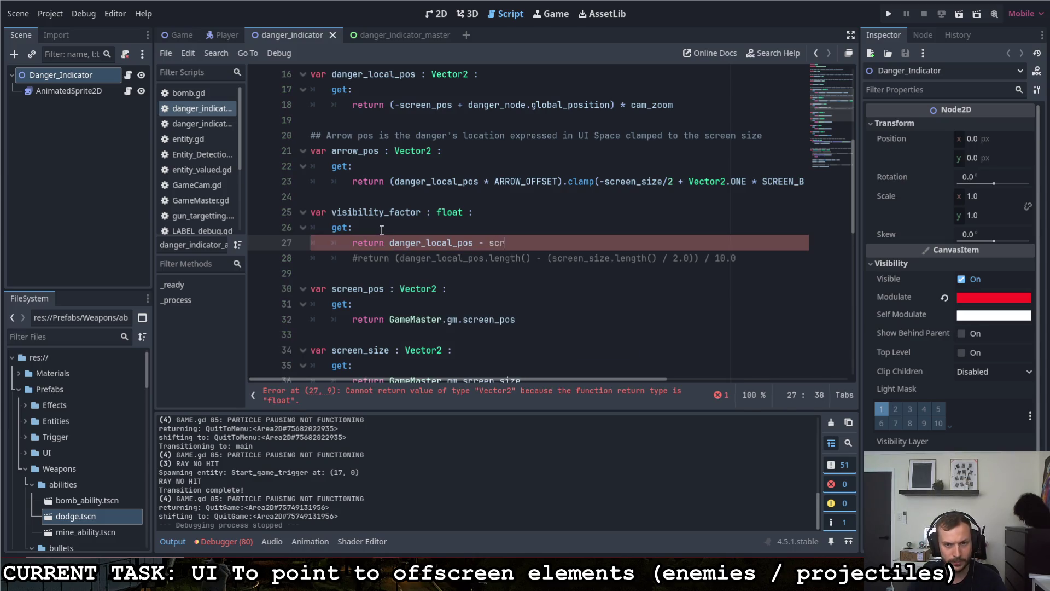
pyautogui.press('Down')
pyautogui.press('Return')
pyautogui.write('/2')
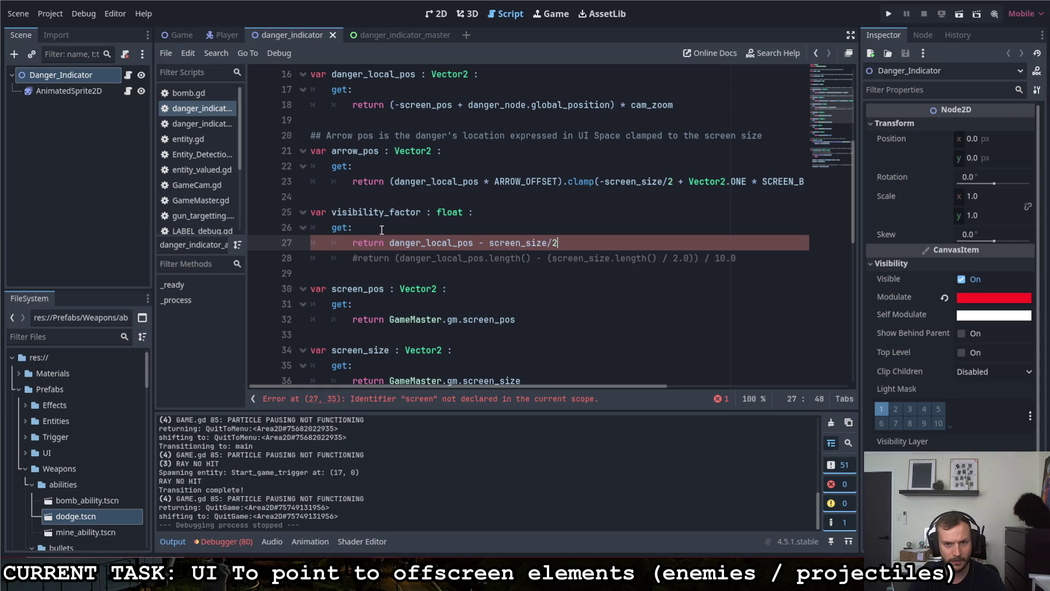
# - Wrap the expression in parentheses, append .length(), and run the game
pyautogui.scroll(1, 382, 230)
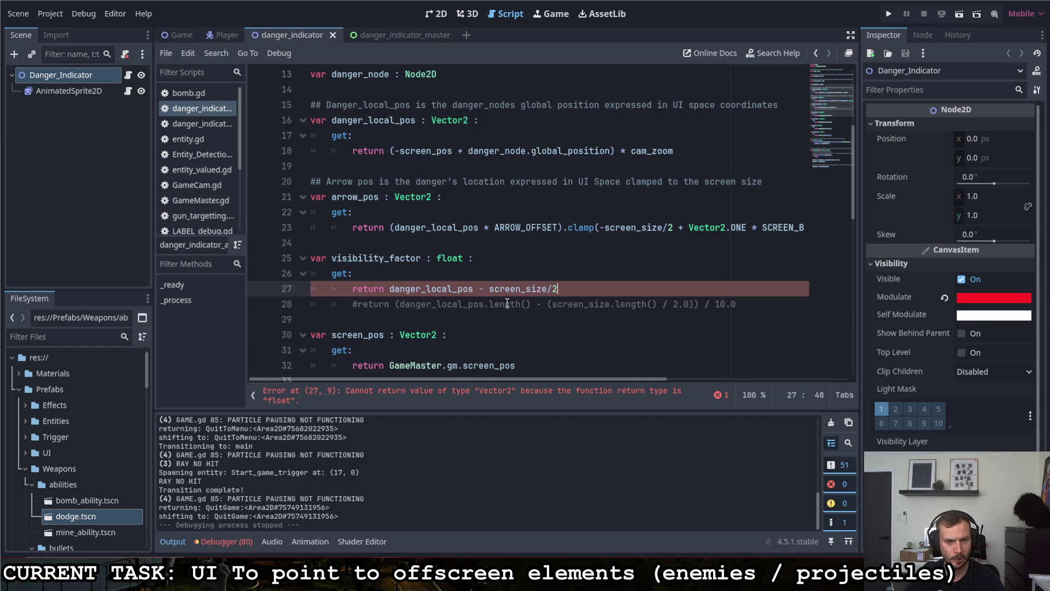
pyautogui.click(388, 289)
pyautogui.click(390, 288)
pyautogui.write('(')
pyautogui.click(574, 289)
pyautogui.write(').length')
pyautogui.press('Return')
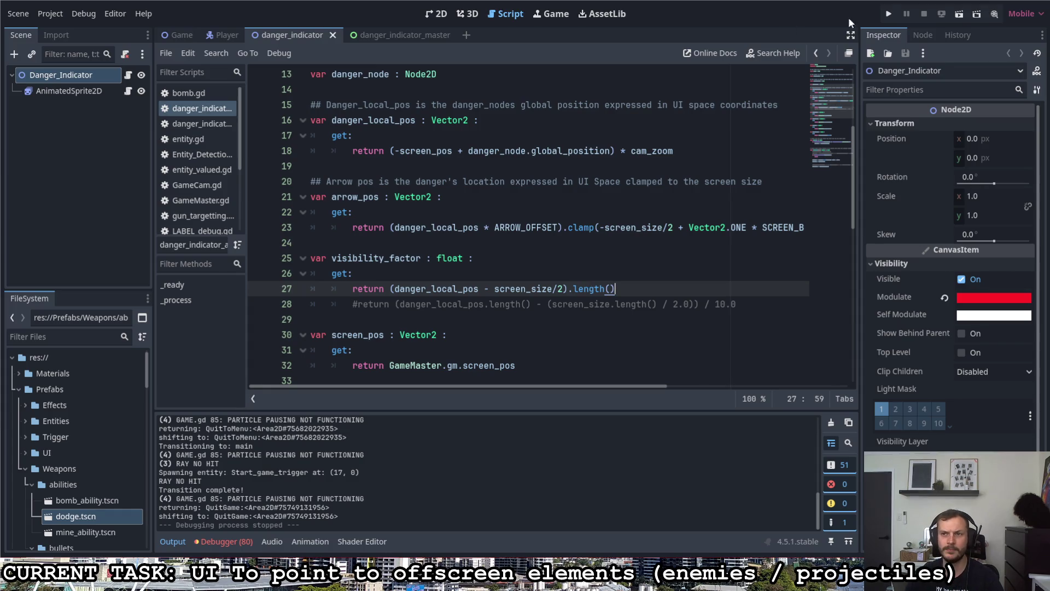
pyautogui.click(894, 10)
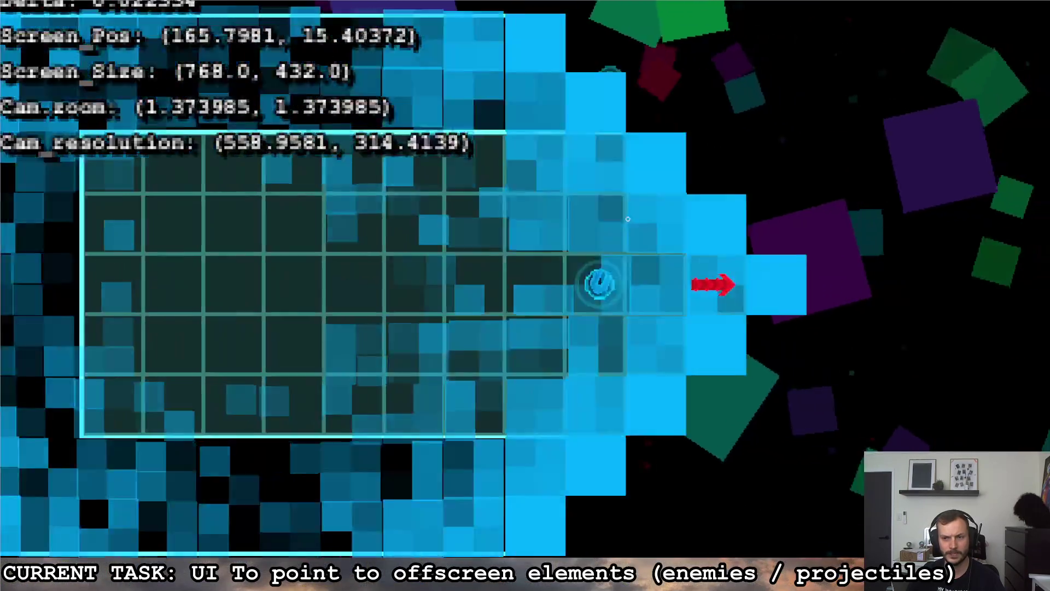
# - Steer the ship right, down, up and left between rooms while watching the red arrows
pyautogui.press('d')
pyautogui.press('s')
pyautogui.press('w')
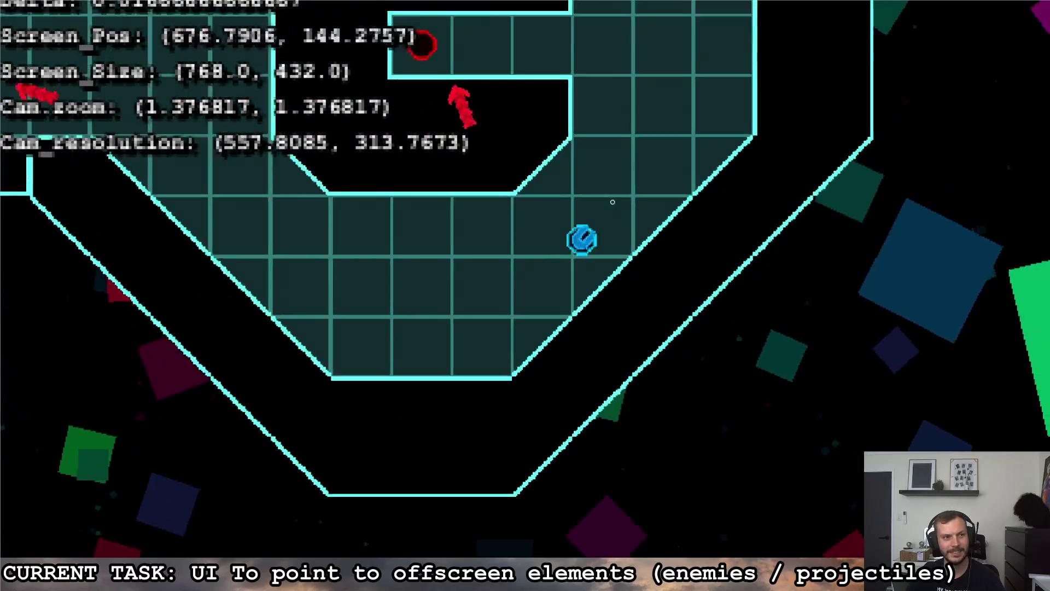
pyautogui.press('a')
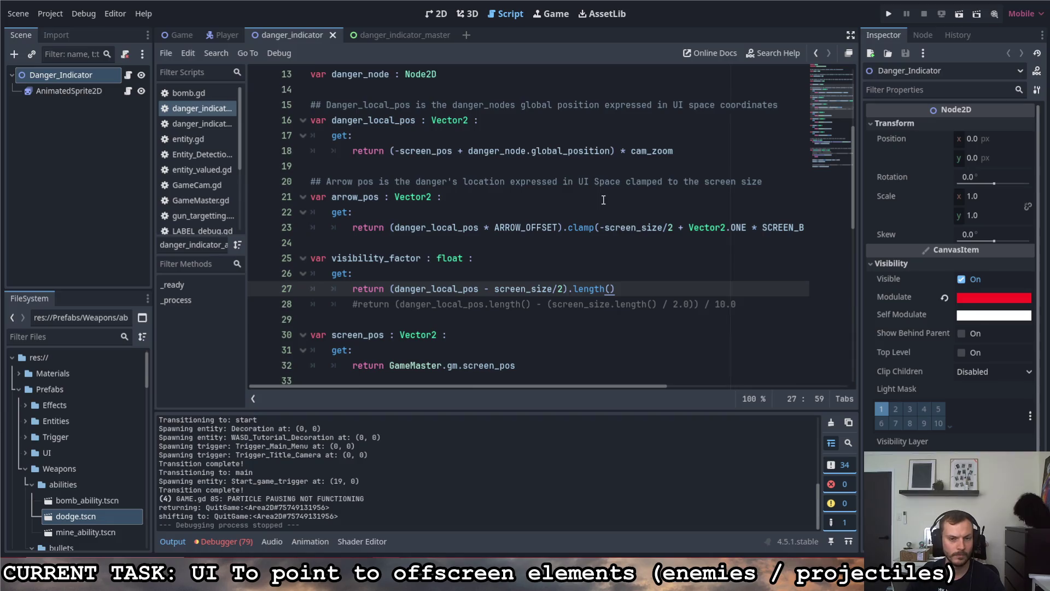
# - Wrap danger_local_pos in abs() on line 27 of the visibility_factor getter
pyautogui.scroll(-3, 580, 196)
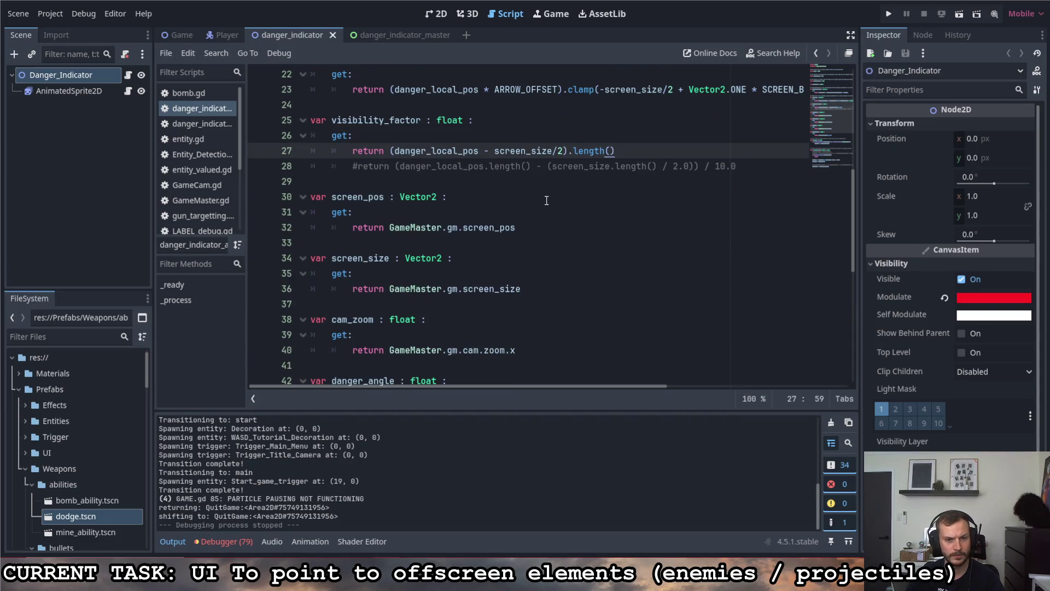
pyautogui.scroll(2, 532, 211)
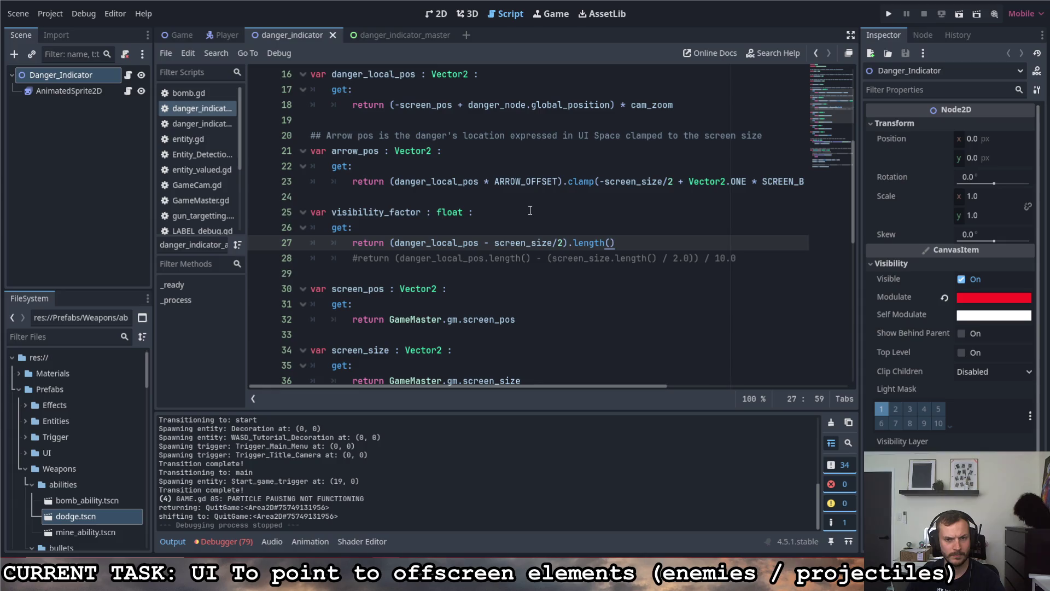
pyautogui.scroll(-5, 528, 213)
pyautogui.scroll(3, 528, 218)
pyautogui.scroll(4, 530, 218)
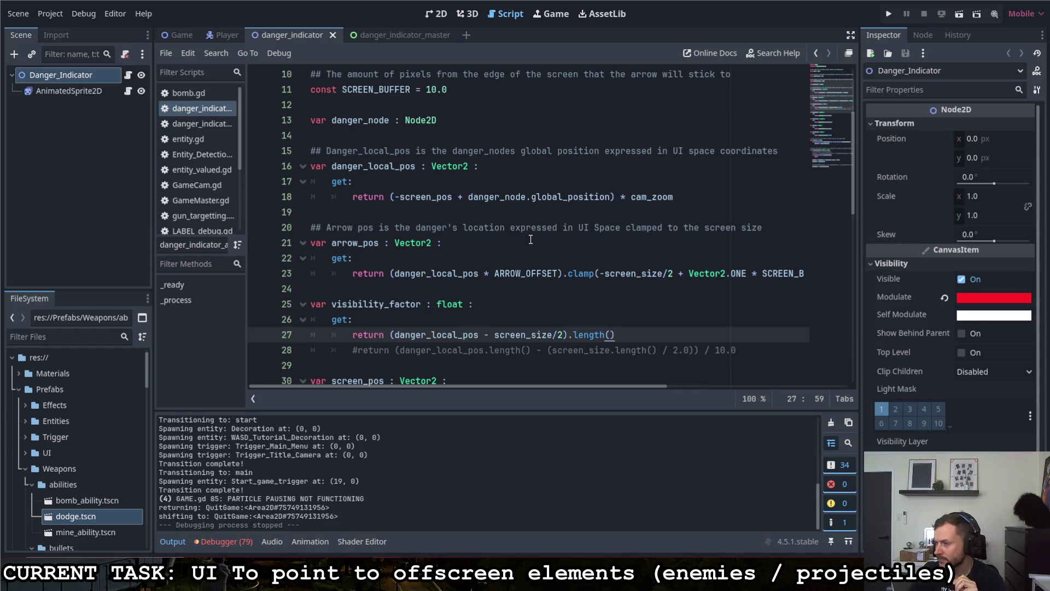
pyautogui.moveTo(548, 350); pyautogui.dragTo(667, 350)
pyautogui.click(618, 334)
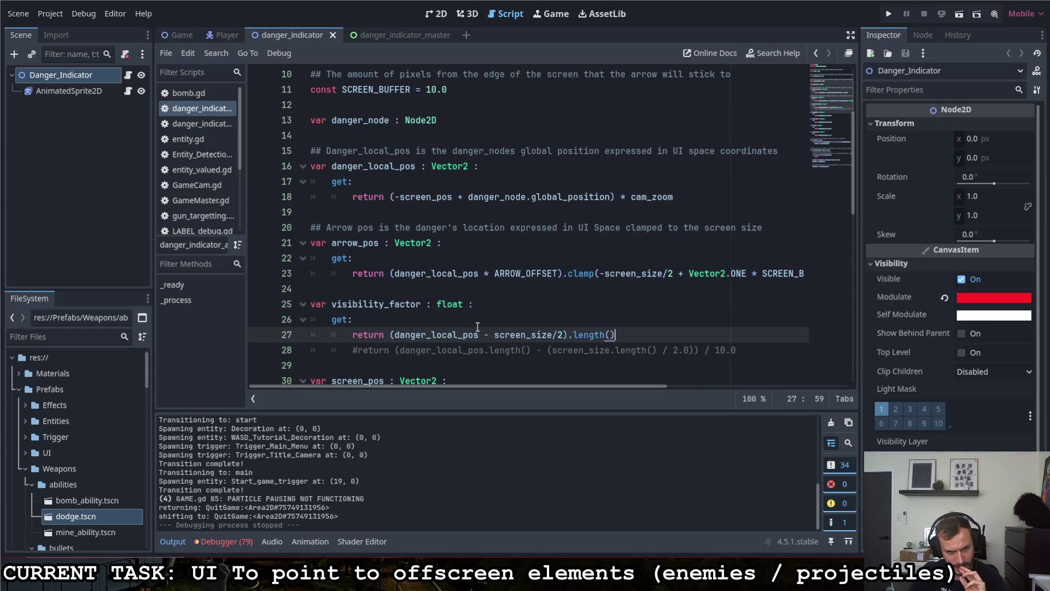
pyautogui.moveTo(484, 334); pyautogui.dragTo(563, 335)
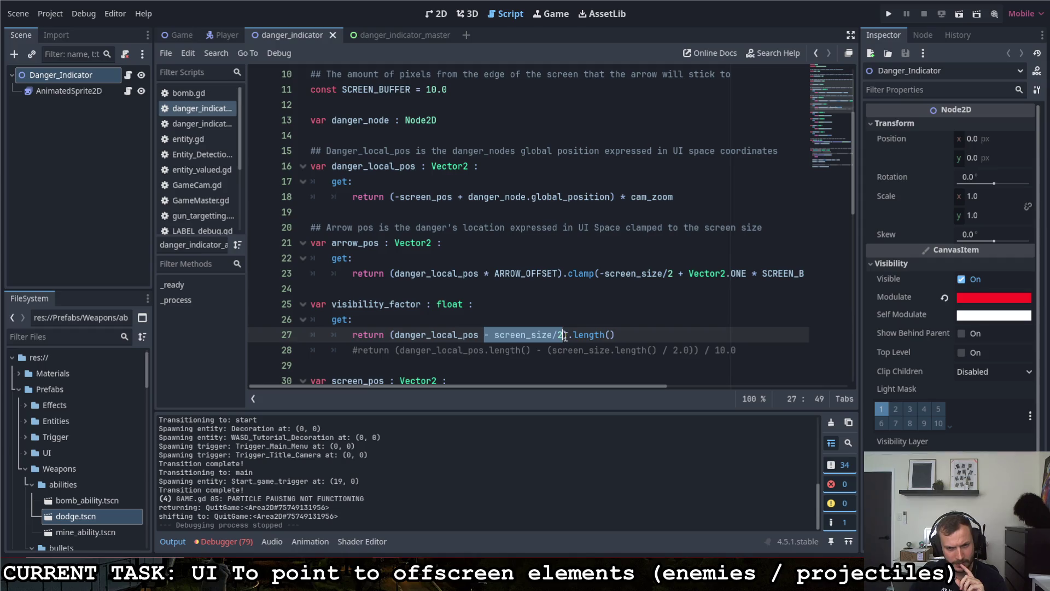
pyautogui.click(499, 334)
pyautogui.click(425, 334)
pyautogui.write('abs')
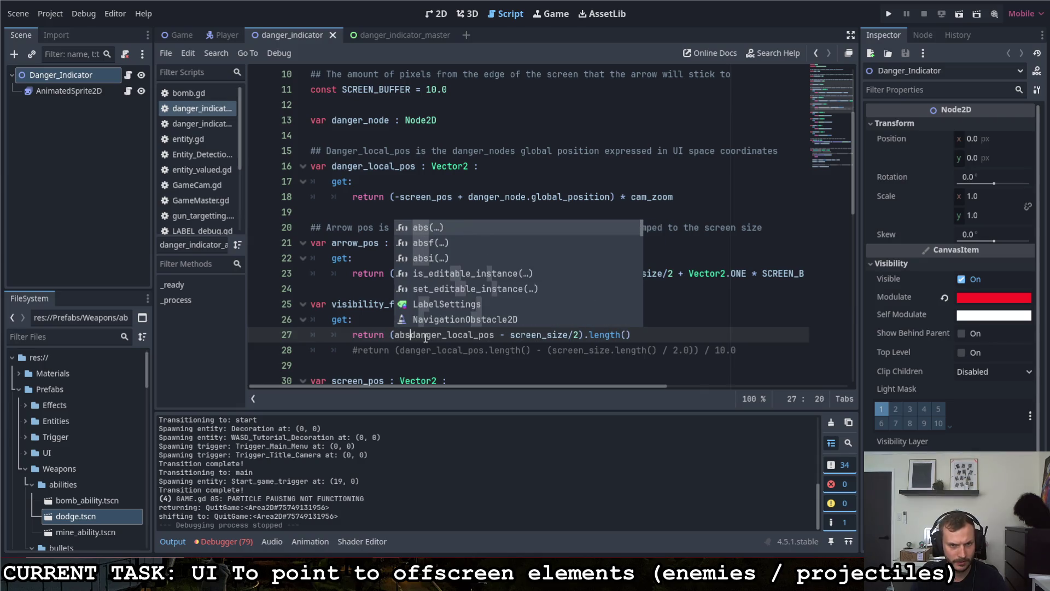
pyautogui.write('(')
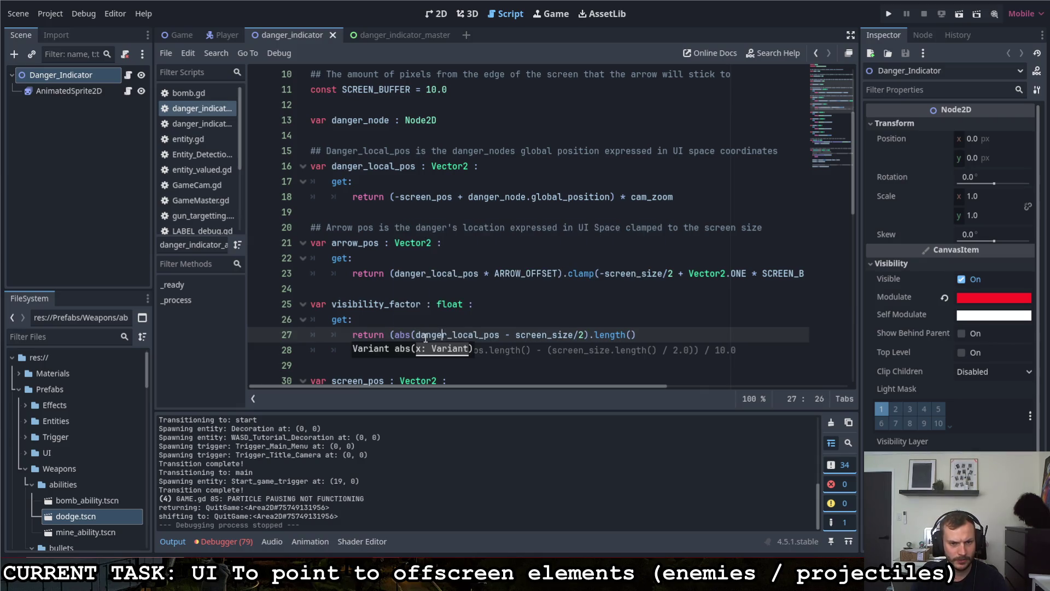
pyautogui.press('Right')
pyautogui.press('Right')
pyautogui.press('Right')
pyautogui.write(')')
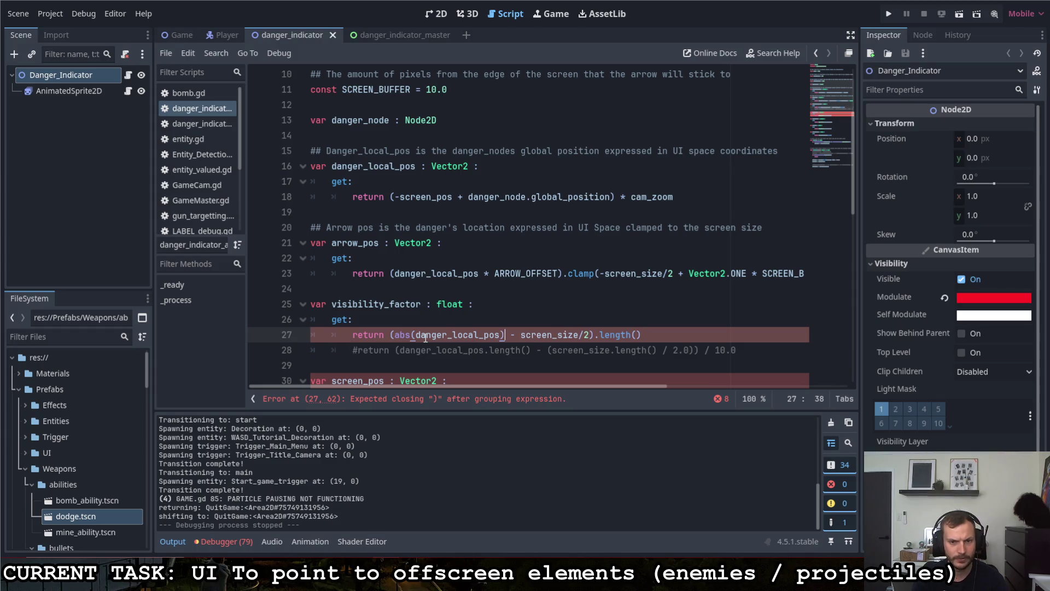
pyautogui.press('Right')
pyautogui.press('Right')
pyautogui.press('Right')
# - Wrap screen_size in abs() as well and save danger_indicator.gd
pyautogui.write('abs')
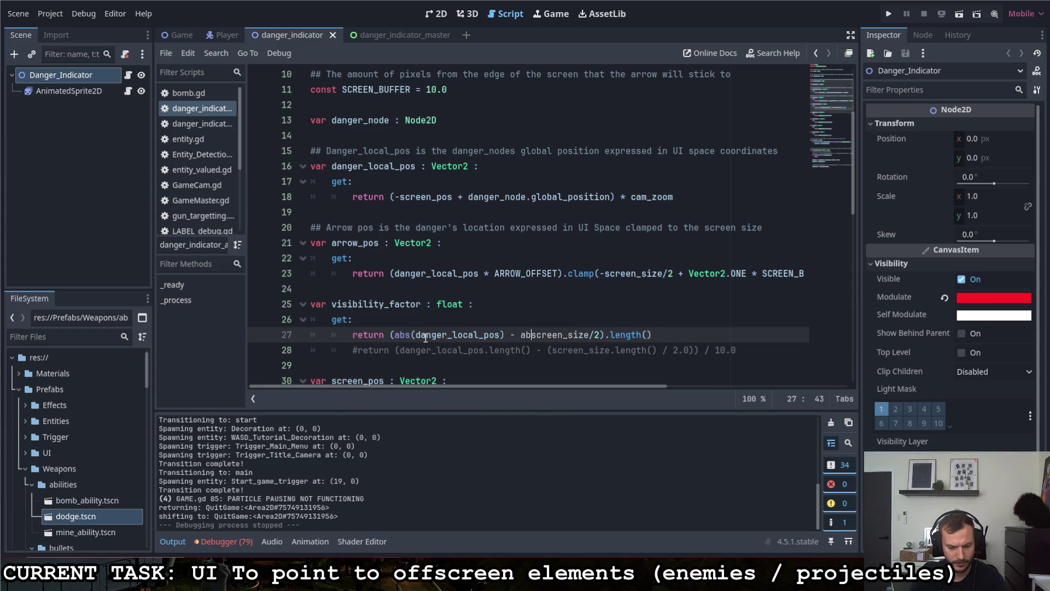
pyautogui.write('(')
pyautogui.press('Right')
pyautogui.press('Right')
pyautogui.press('Right')
pyautogui.write(')')
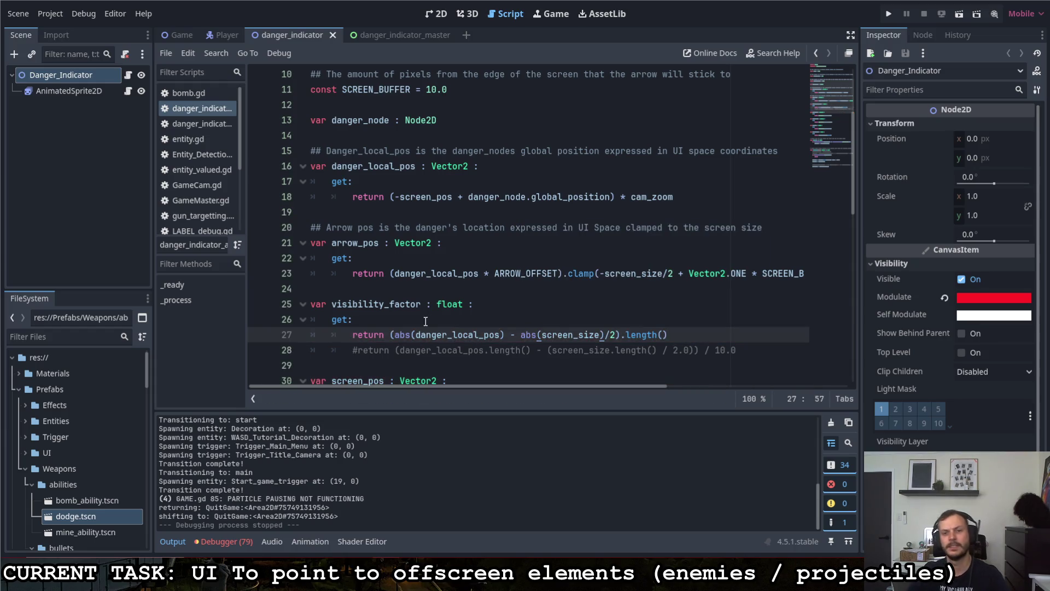
pyautogui.click(677, 336)
pyautogui.hotkey('ctrl', 's')
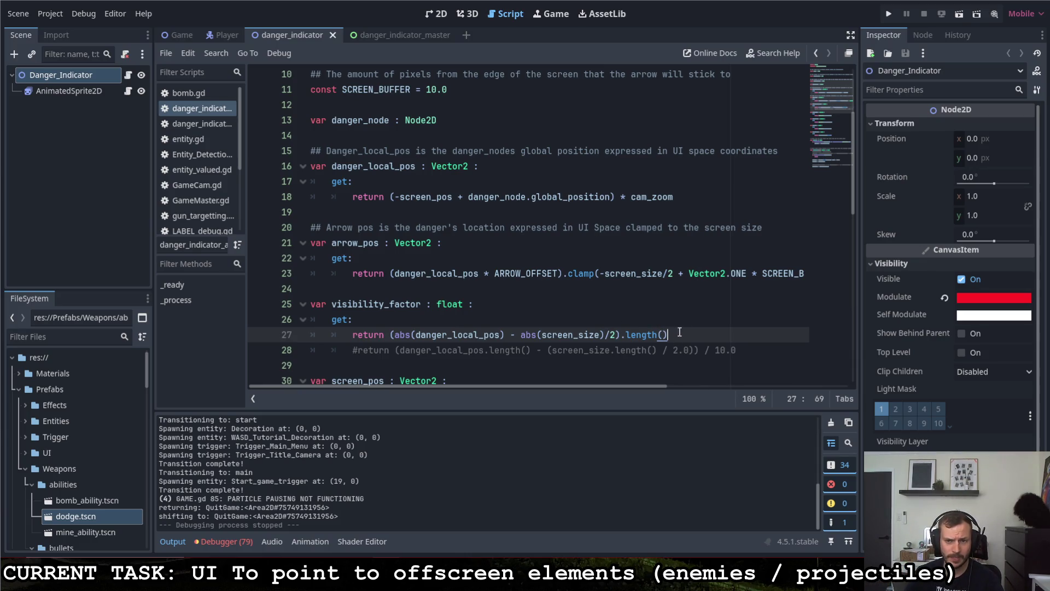
# - Replace the .length() call at the end of line 27 with a .clamp() call
pyautogui.click(623, 335)
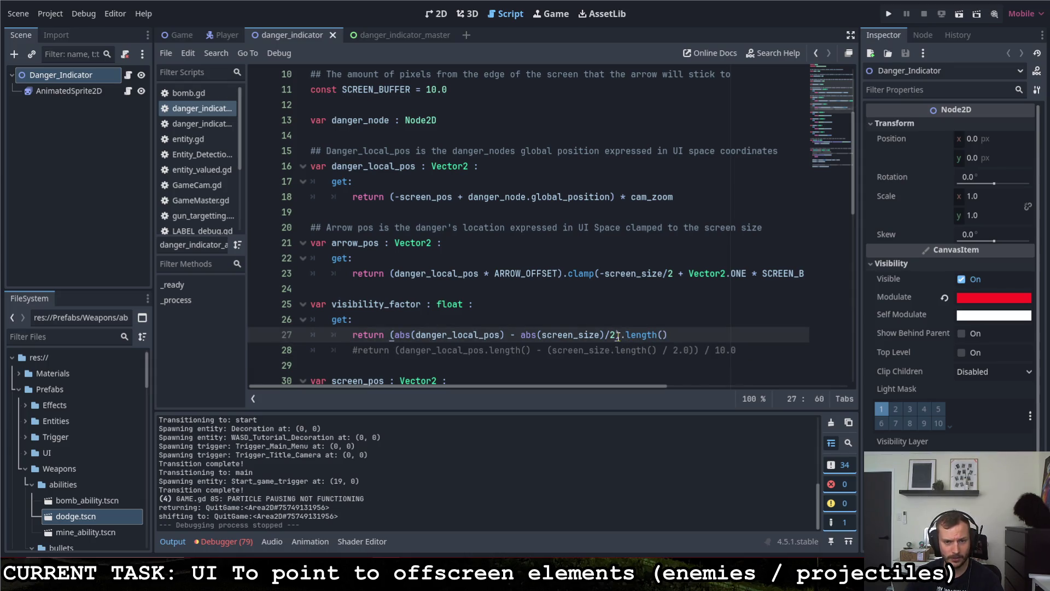
pyautogui.moveTo(688, 336); pyautogui.dragTo(618, 340)
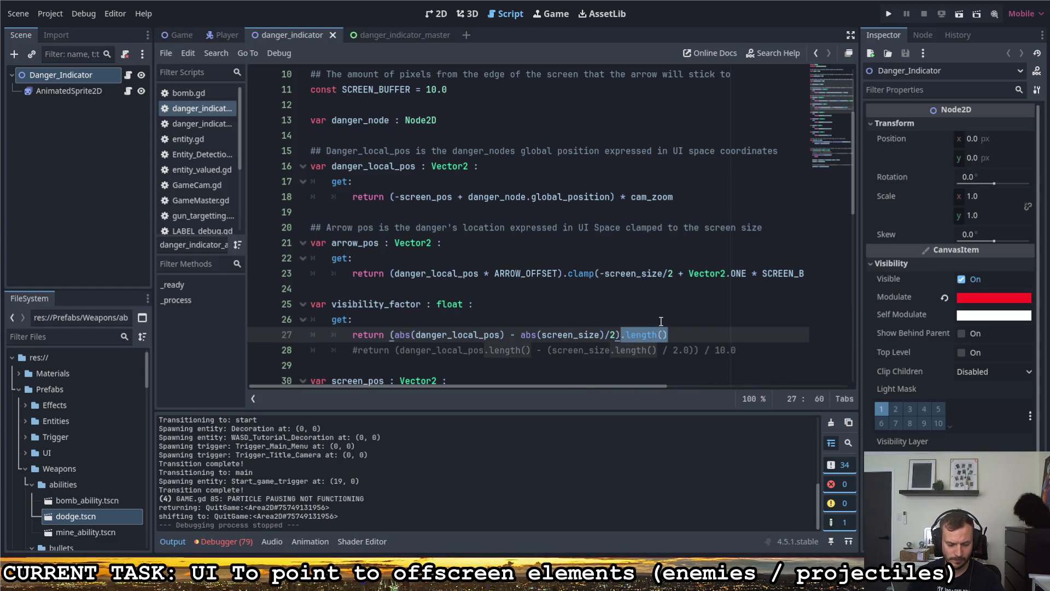
pyautogui.write('.cla')
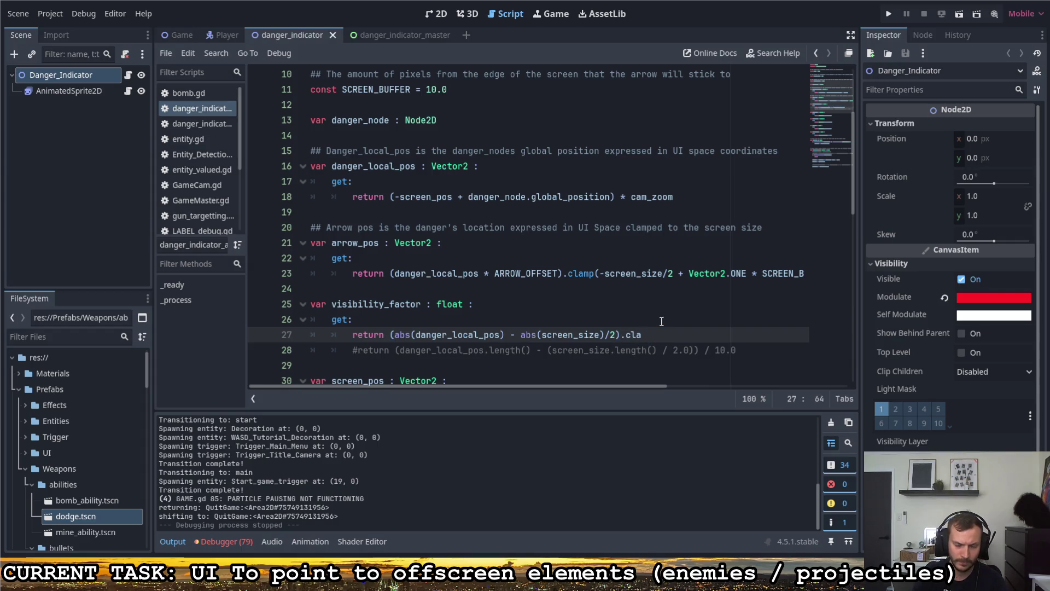
pyautogui.write('mp(')
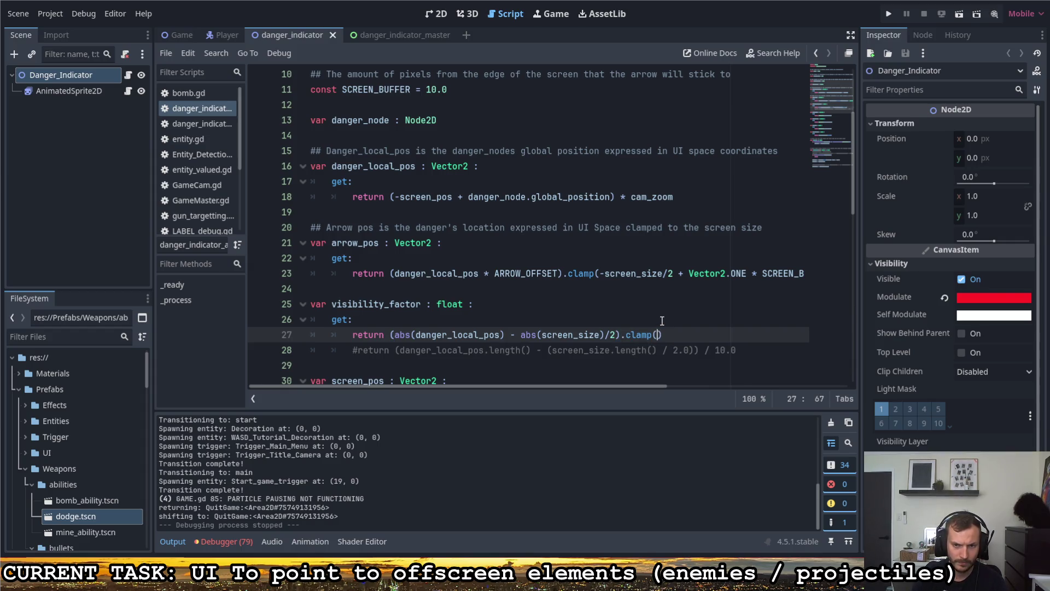
pyautogui.scroll(1, 662, 320)
pyautogui.scroll(-1, 602, 296)
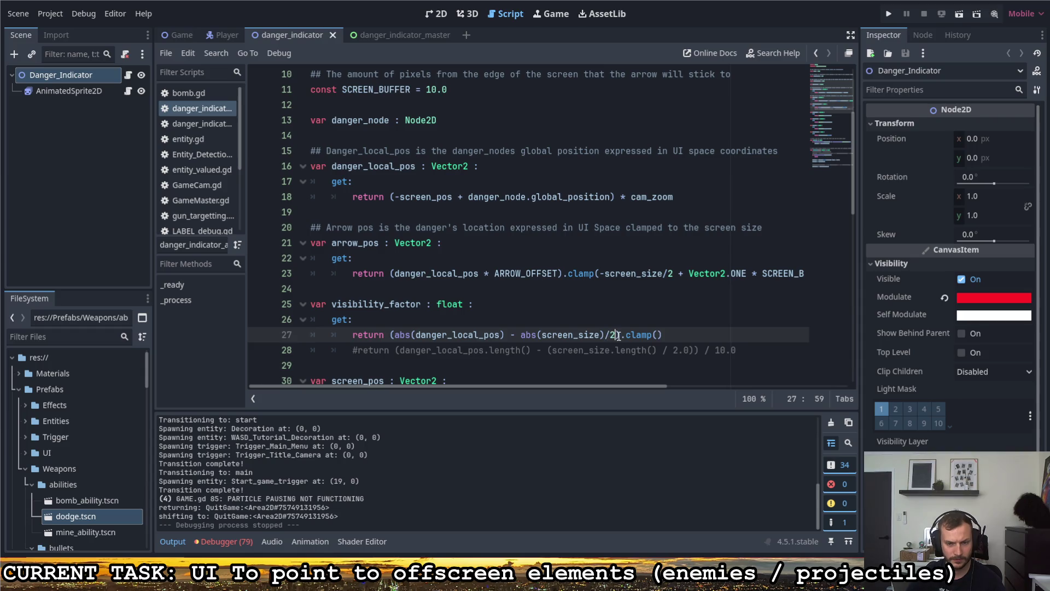
pyautogui.write('.0')
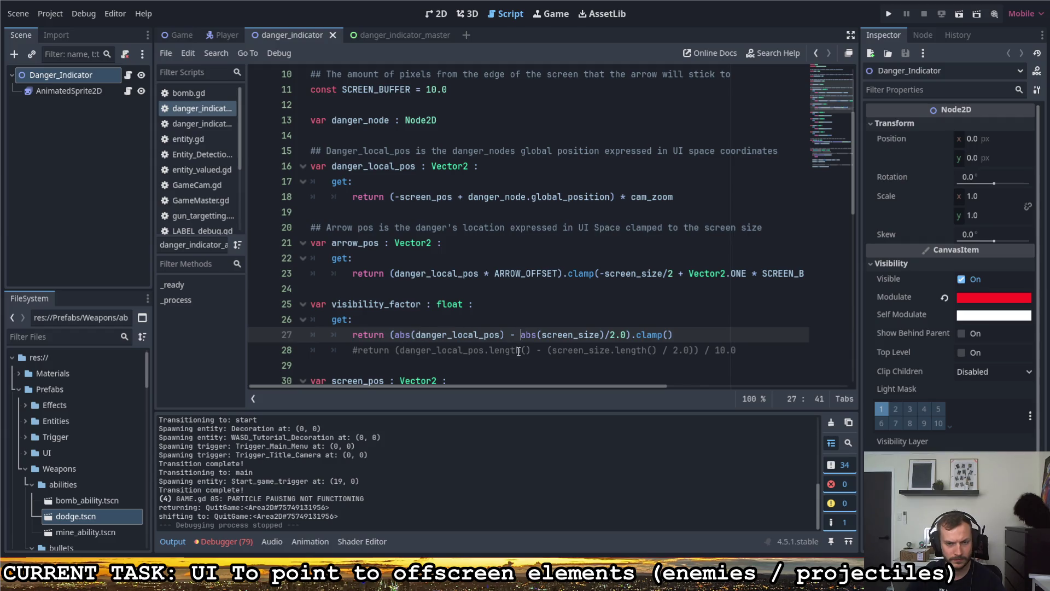
# - Remove the abs() wrappers from screen_size and danger_local_pos
pyautogui.moveTo(541, 334); pyautogui.dragTo(523, 336)
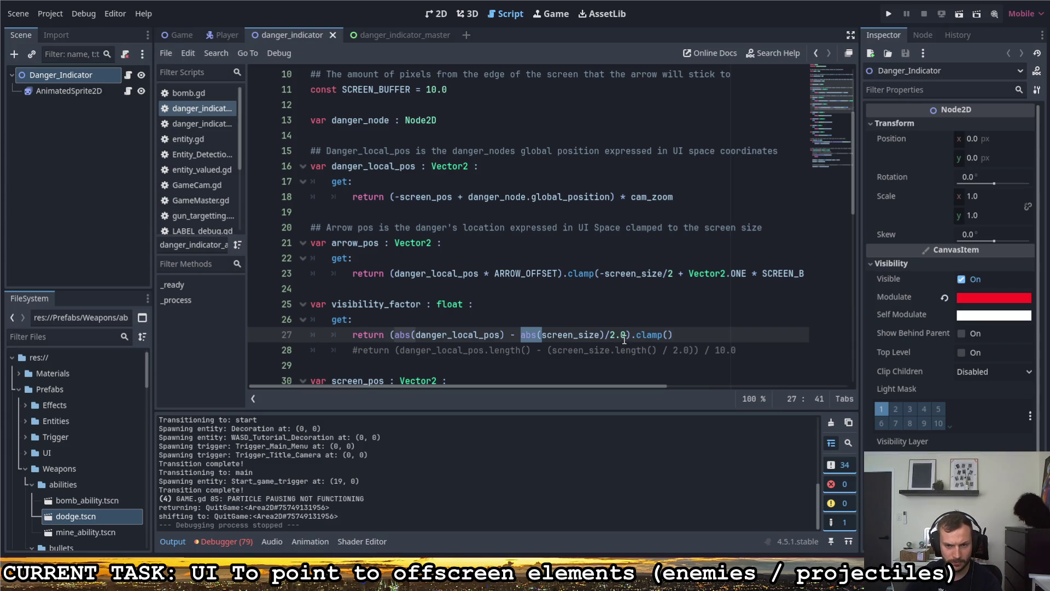
pyautogui.press('BackSpace')
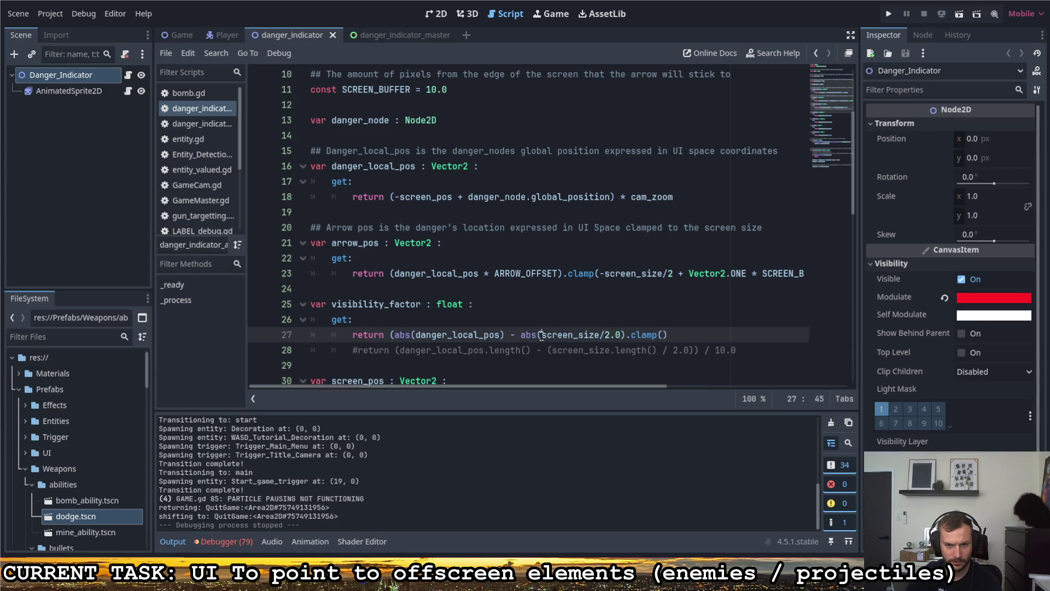
pyautogui.press('BackSpace')
pyautogui.moveTo(416, 336); pyautogui.dragTo(394, 336)
pyautogui.press('BackSpace')
# - Clamp between Vector2.ZERO and Vector2.ONE * 10.0, then append .length()
pyautogui.click(617, 334)
pyautogui.press('BackSpace')
pyautogui.press('BackSpace')
pyautogui.press('BackSpace')
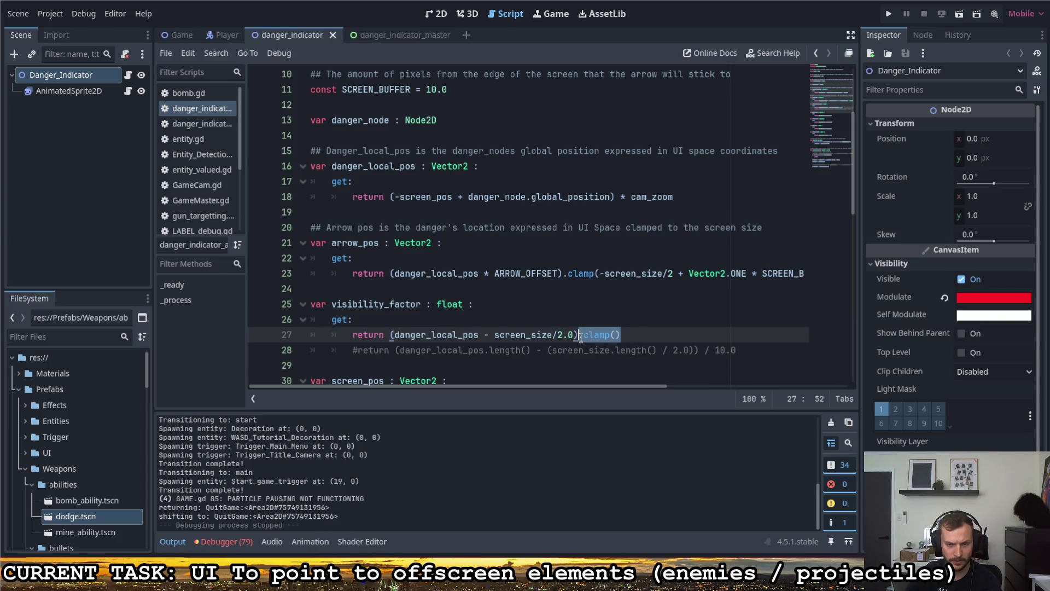
pyautogui.write('cla')
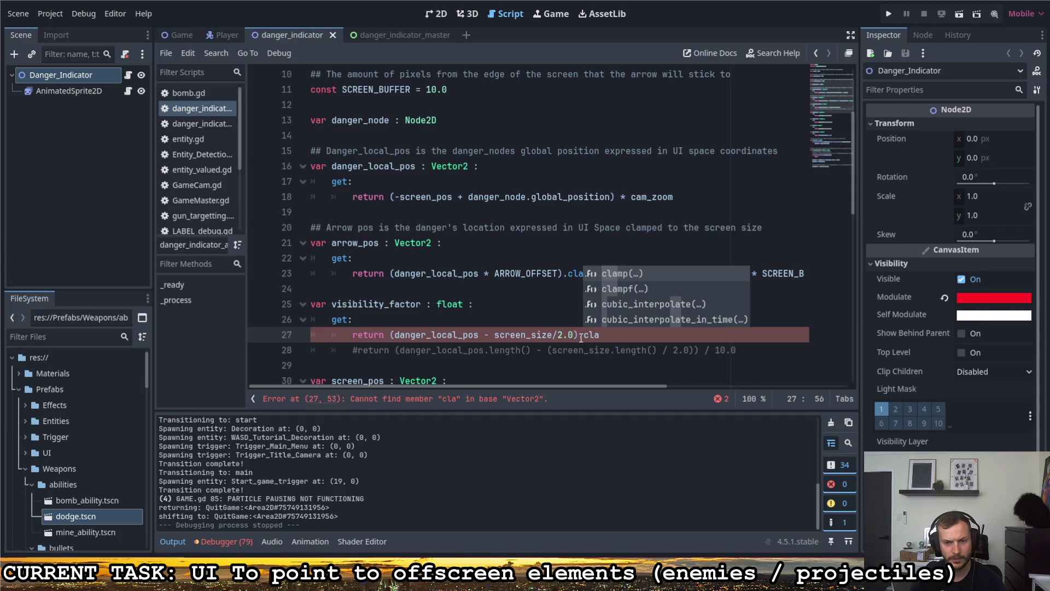
pyautogui.press('Return')
pyautogui.write('Vecto')
pyautogui.write('.ZERO, ')
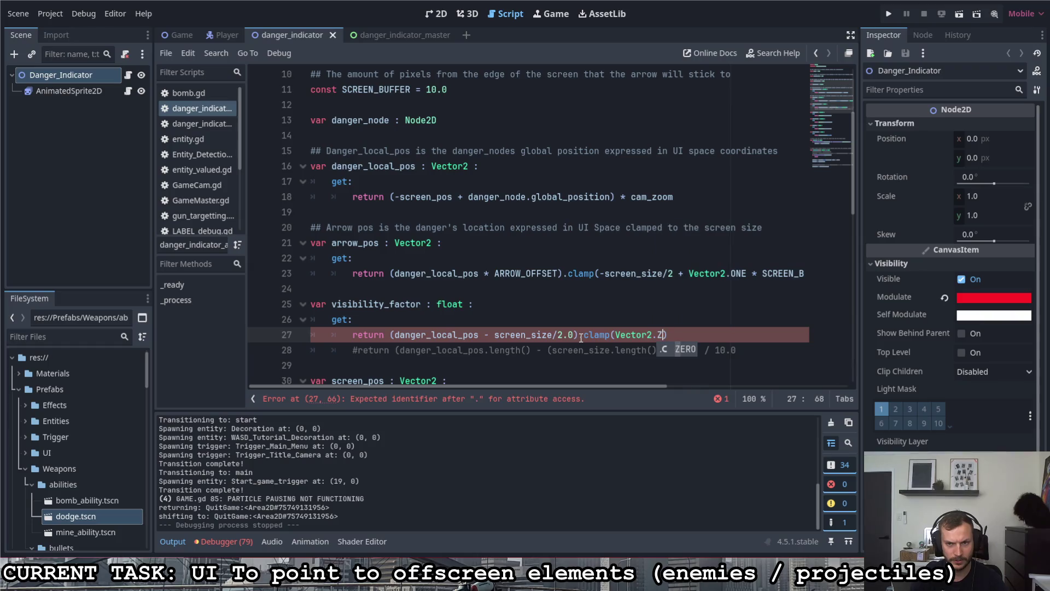
pyautogui.write('or2.MA')
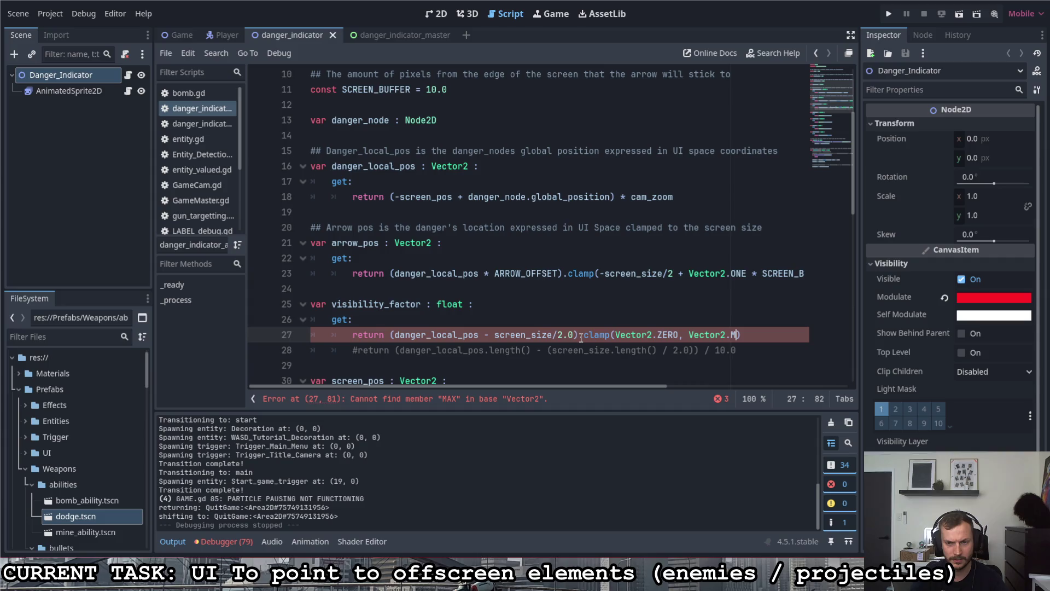
pyautogui.write('MA')
pyautogui.press('BackSpace')
pyautogui.press('BackSpace')
pyautogui.press('BackSpace')
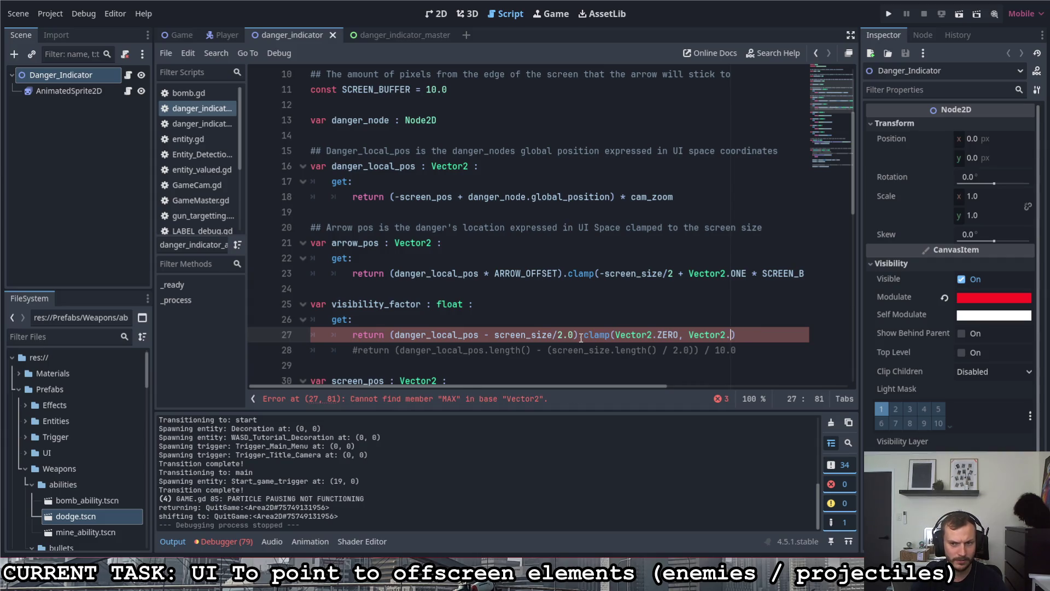
pyautogui.write('ONE * ')
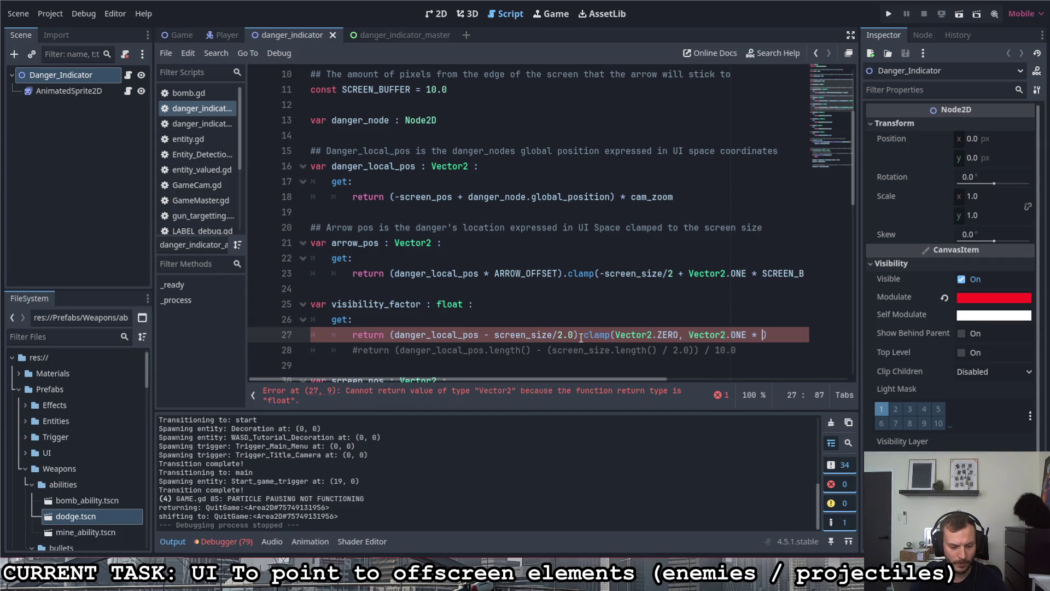
pyautogui.write('X')
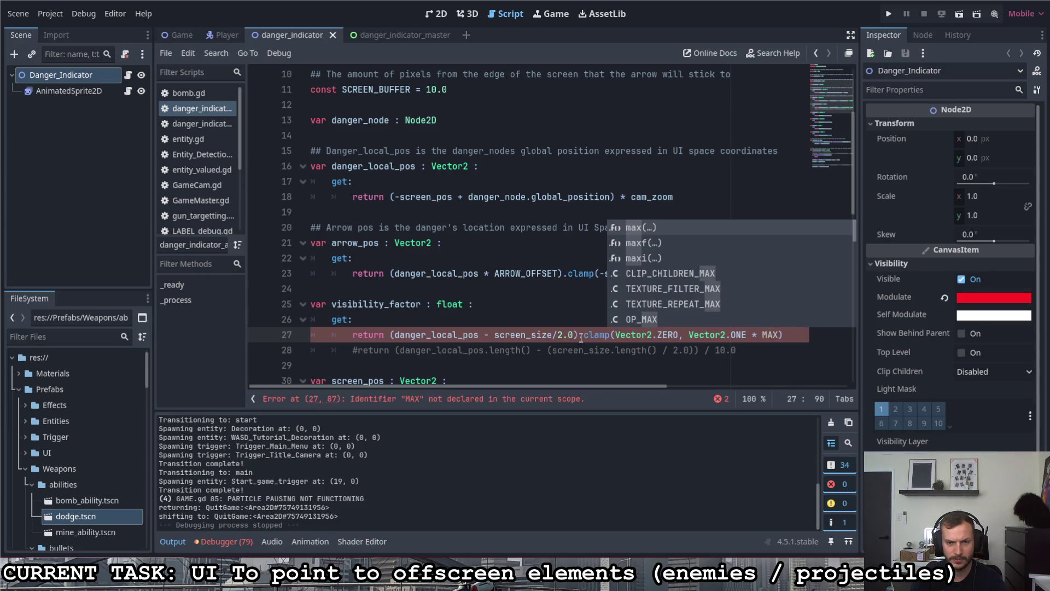
pyautogui.write('_VAL')
pyautogui.press('BackSpace')
pyautogui.press('BackSpace')
pyautogui.press('BackSpace')
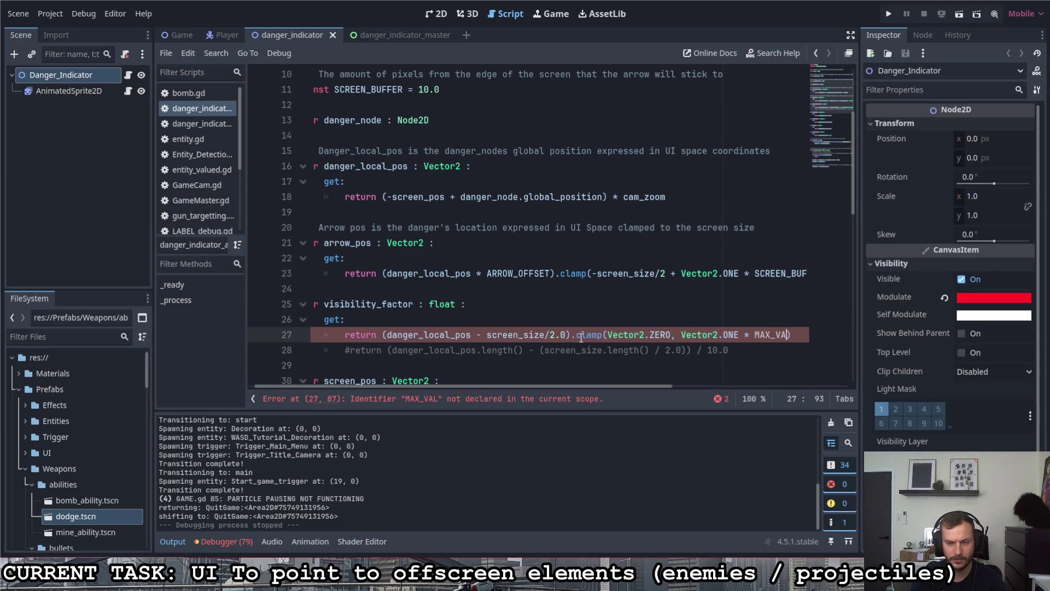
pyautogui.write('float.mac')
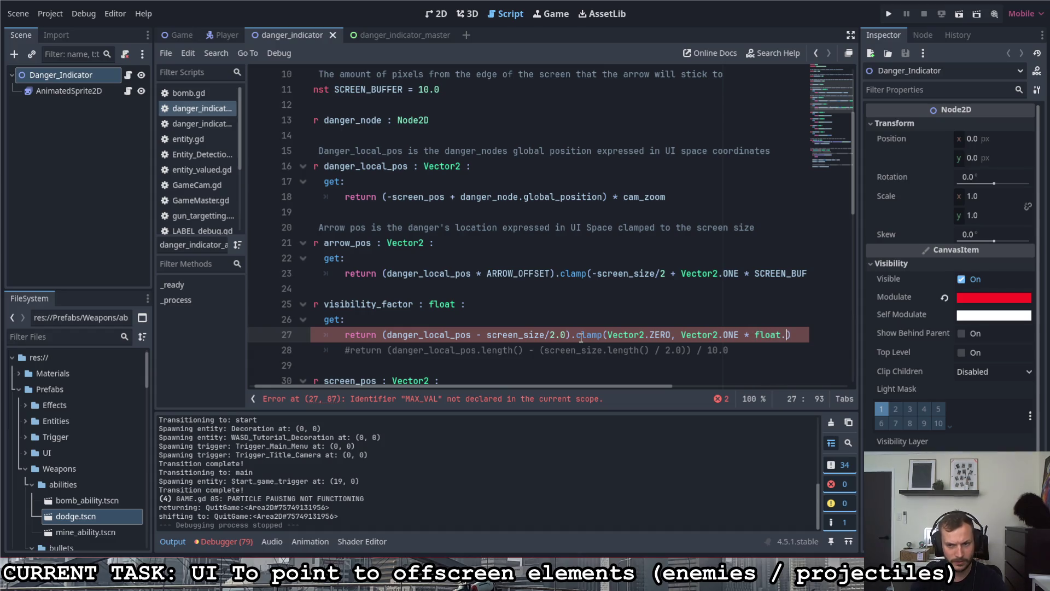
pyautogui.press('BackSpace')
pyautogui.press('BackSpace')
pyautogui.press('BackSpace')
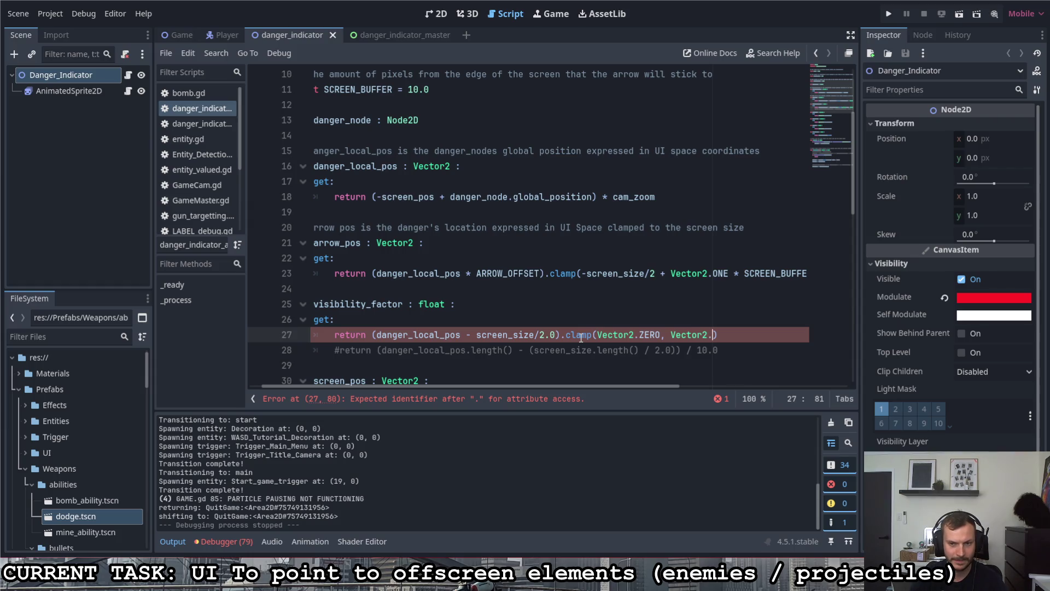
pyautogui.write('ONE')
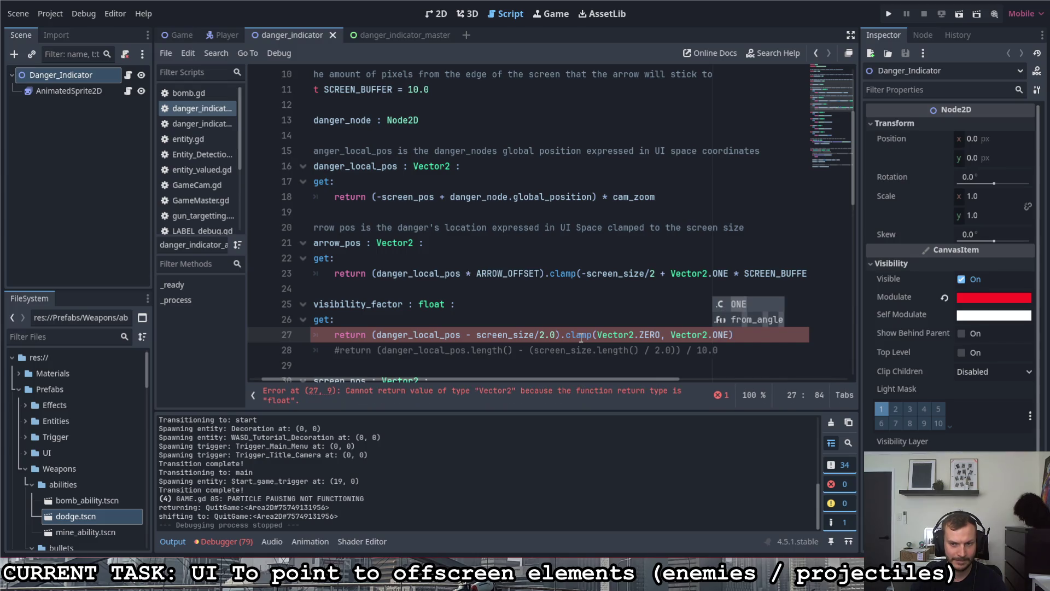
pyautogui.write(' * 10.0')
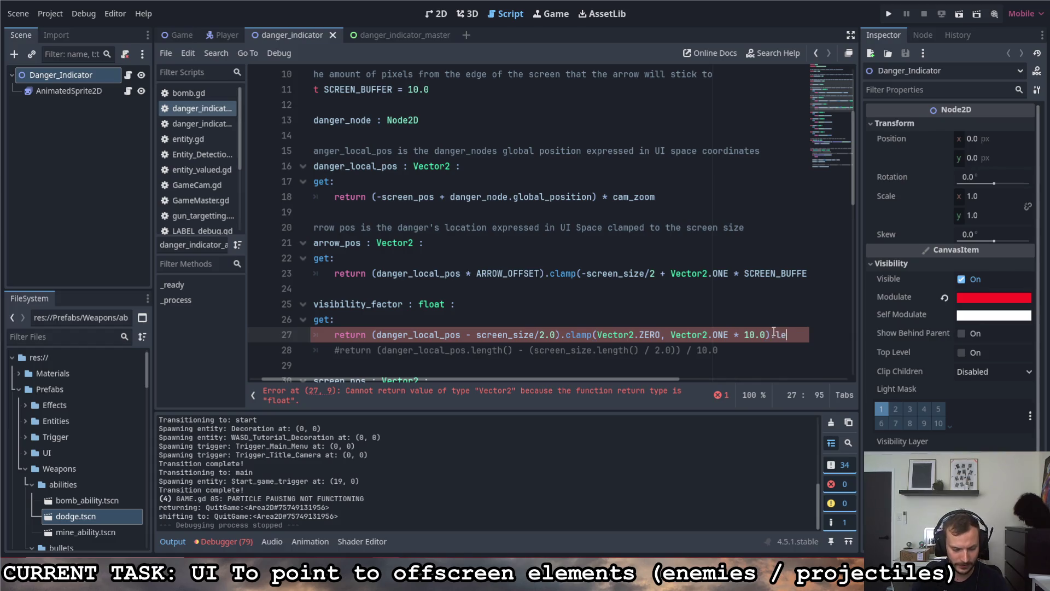
pyautogui.write('ength()')
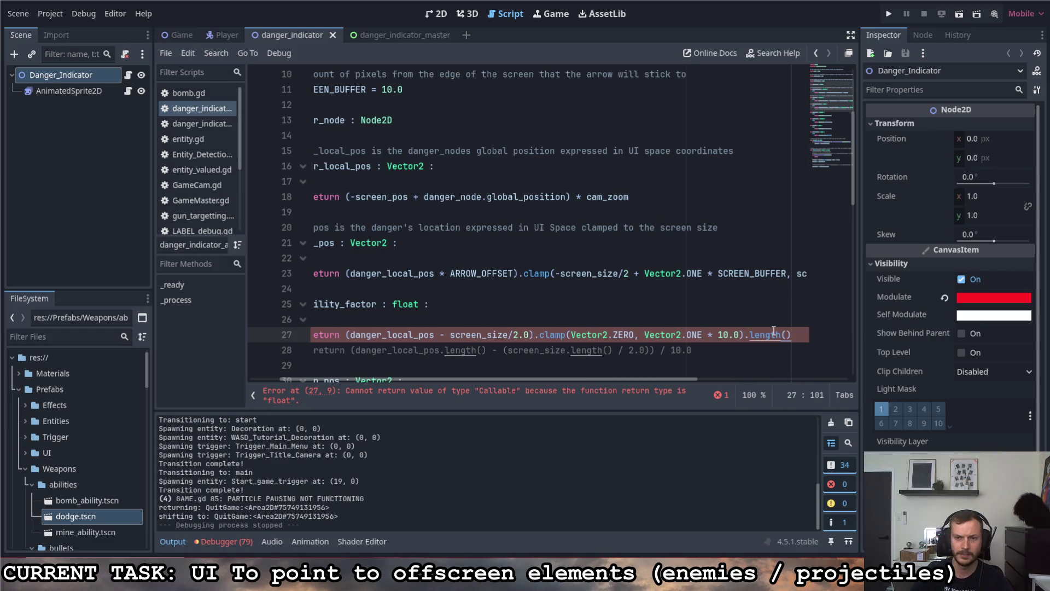
# - Wrap danger_local_pos and screen_size in abs() again
pyautogui.moveTo(611, 385); pyautogui.dragTo(535, 383)
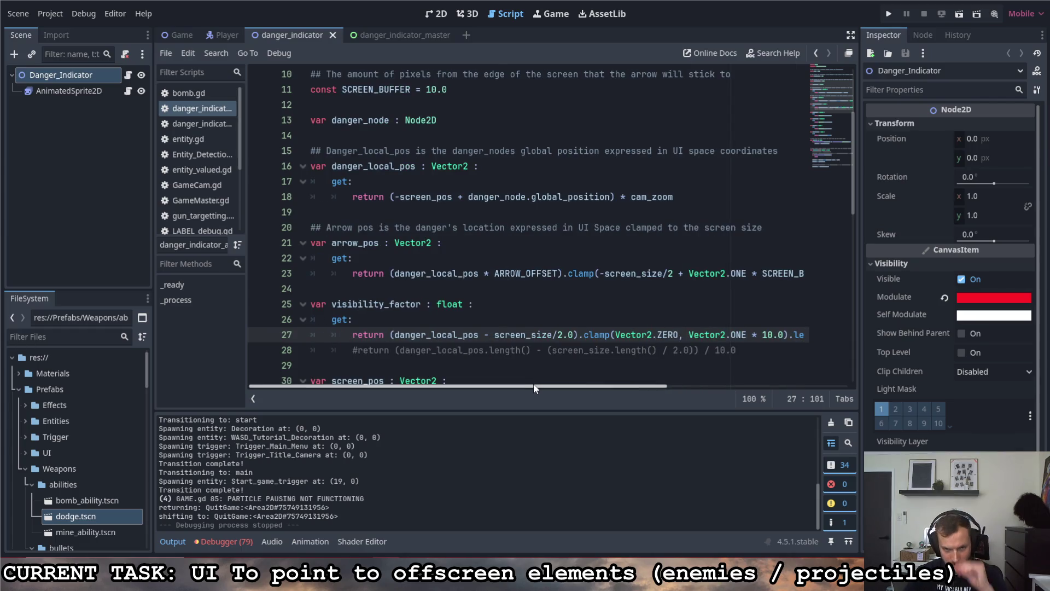
pyautogui.click(397, 335)
pyautogui.write('abs(')
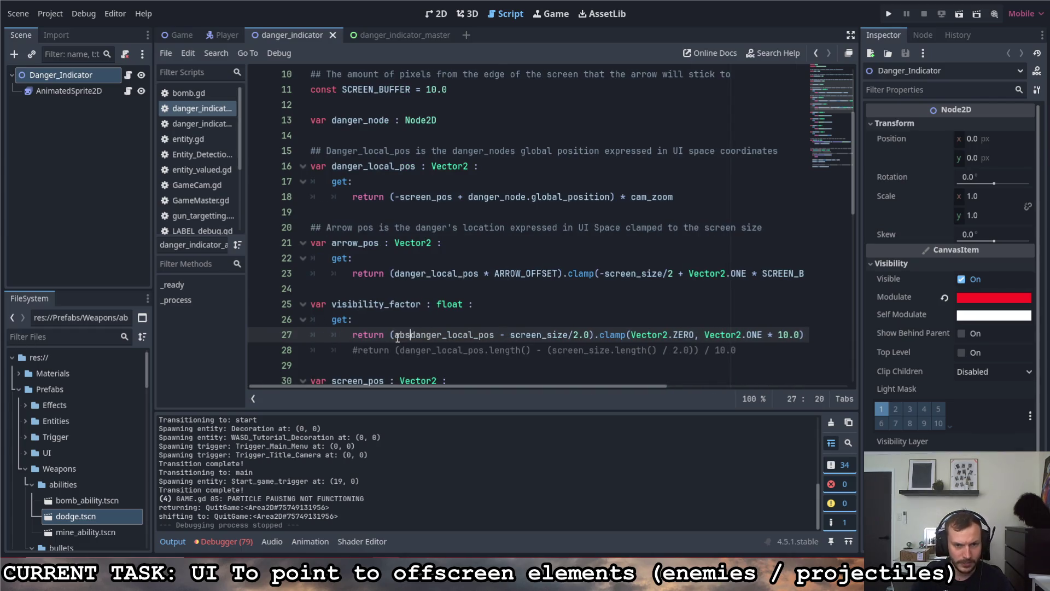
pyautogui.click(498, 339)
pyautogui.write('abs')
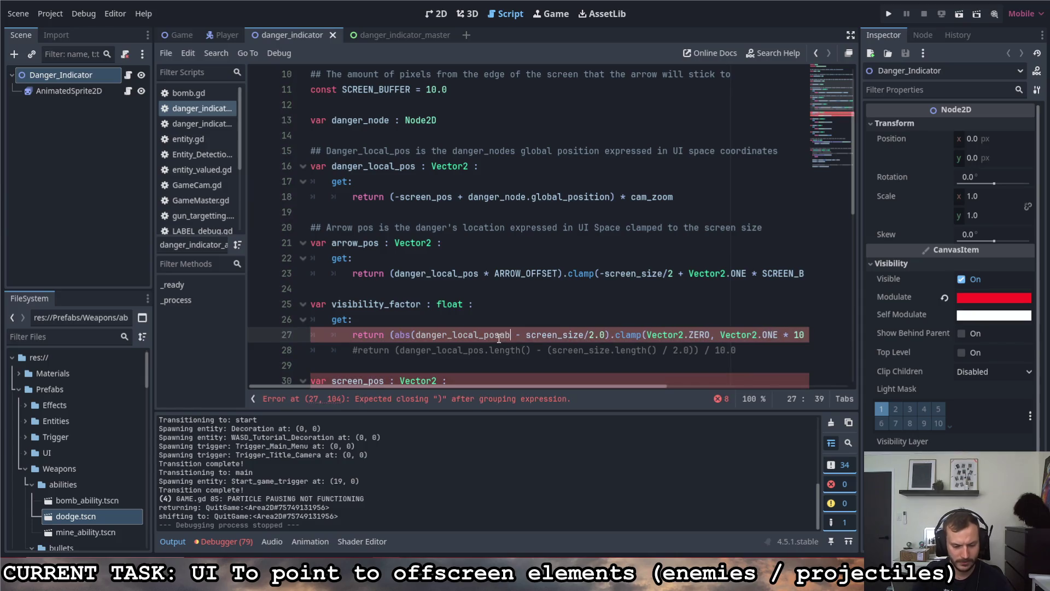
pyautogui.press('BackSpace')
pyautogui.press('BackSpace')
pyautogui.press('BackSpace')
pyautogui.write(')')
pyautogui.press('Right')
pyautogui.write('abs(')
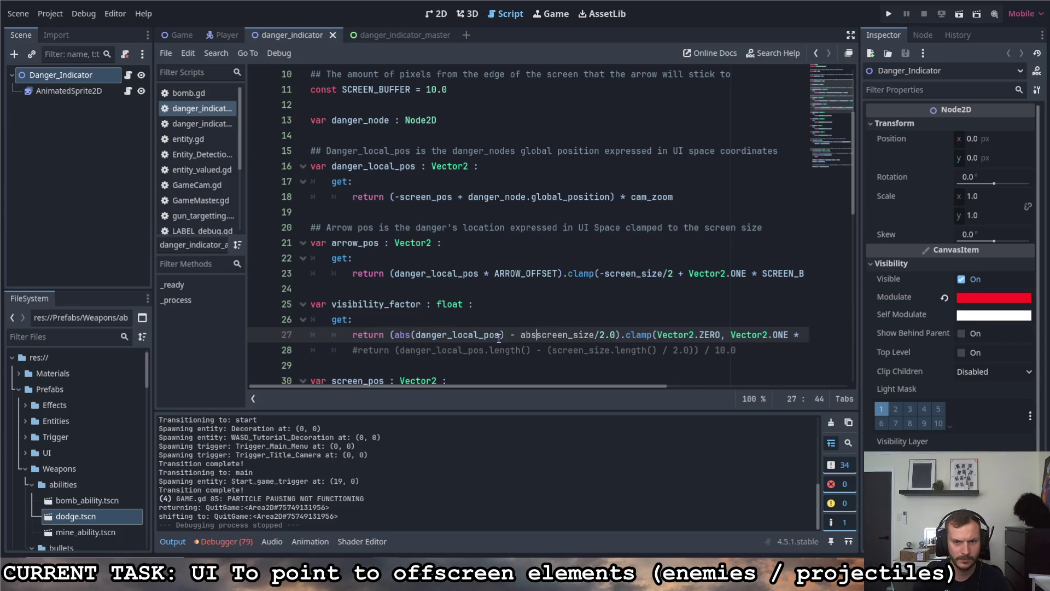
pyautogui.click(601, 336)
pyautogui.write(')')
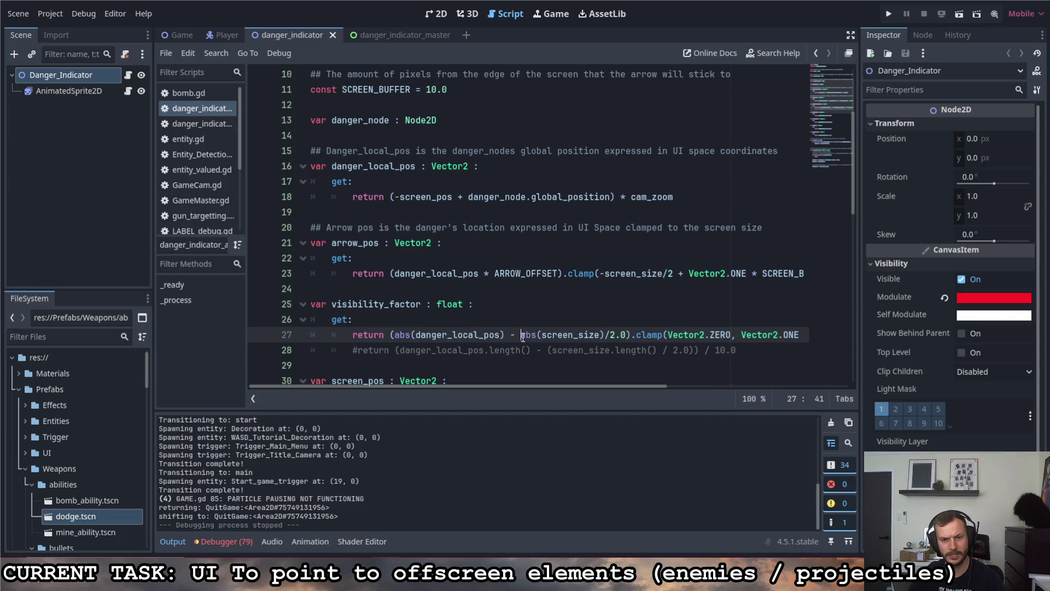
# - Group the abs(danger_local_pos) - abs(screen_size)/2.0 subtraction in parentheses before the clamp
pyautogui.moveTo(520, 335); pyautogui.dragTo(602, 335)
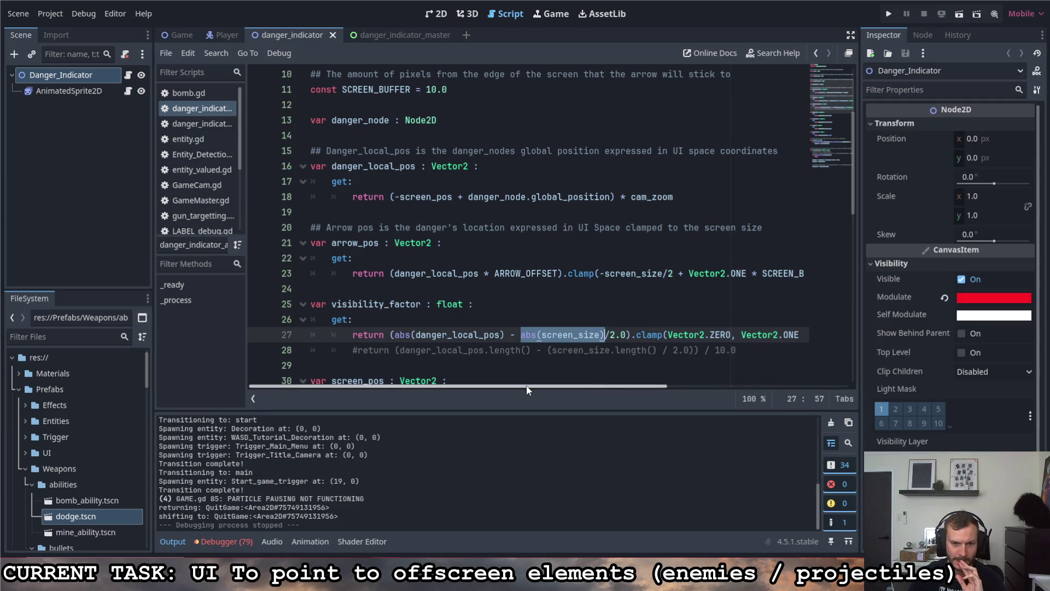
pyautogui.moveTo(526, 385); pyautogui.dragTo(536, 385)
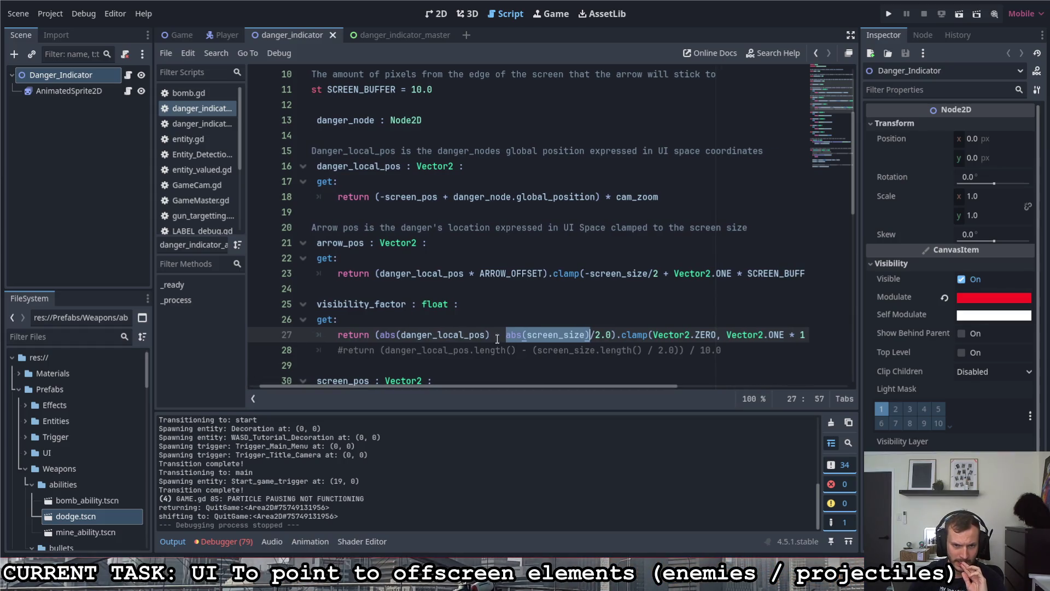
pyautogui.click(379, 335)
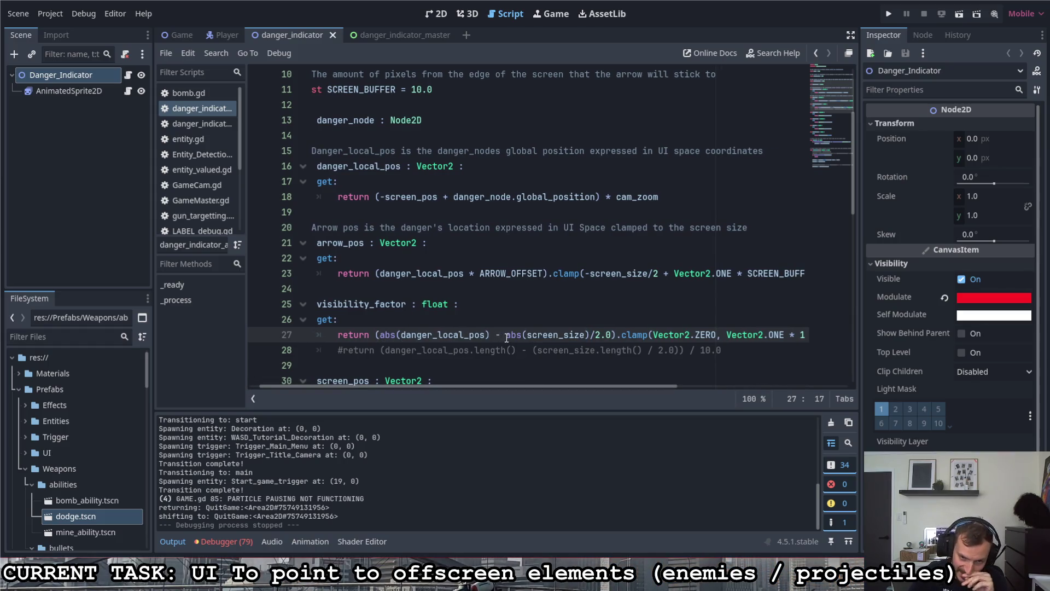
pyautogui.write('(')
pyautogui.write('))')
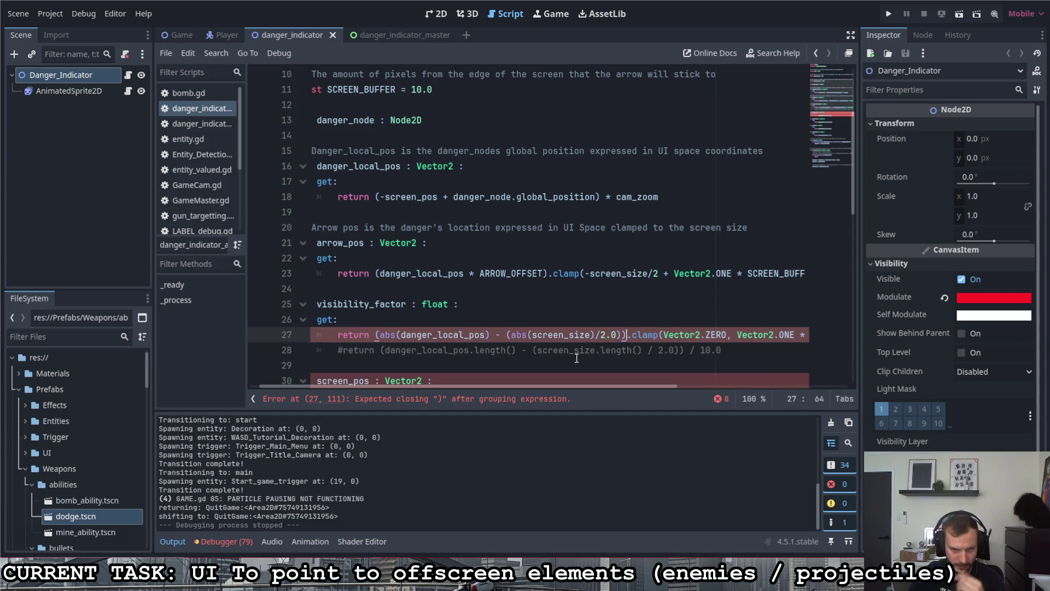
pyautogui.moveTo(579, 385); pyautogui.dragTo(691, 385)
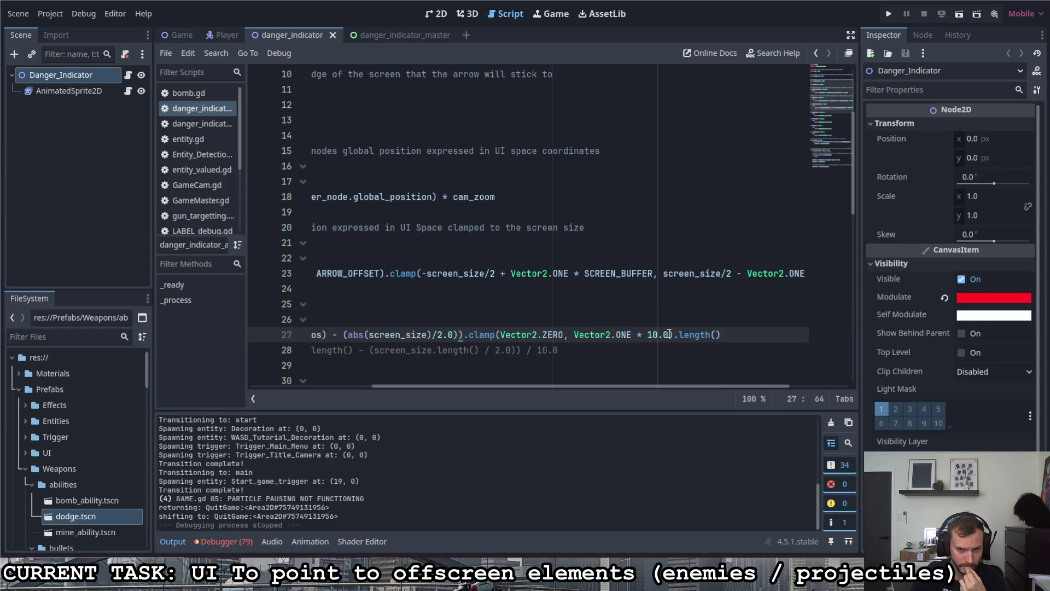
pyautogui.moveTo(664, 385)
pyautogui.mouseDown()
pyautogui.moveTo(629, 385)
pyautogui.moveTo(680, 381)
pyautogui.mouseUp()
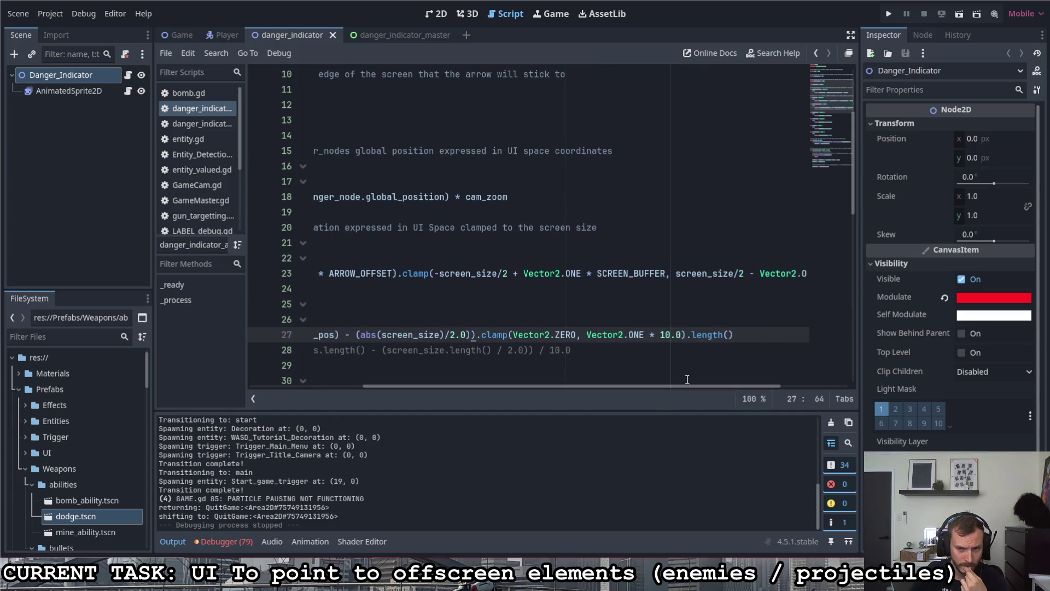
# - Run the project and fly the ship left and right so the enemy moves on and off screen
pyautogui.click(890, 14)
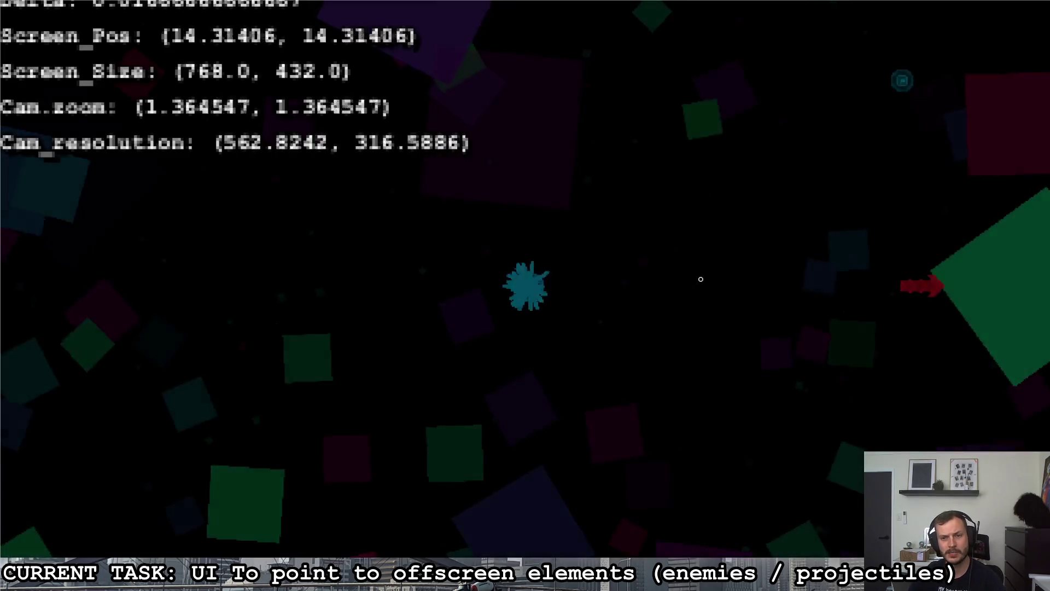
pyautogui.press('d')
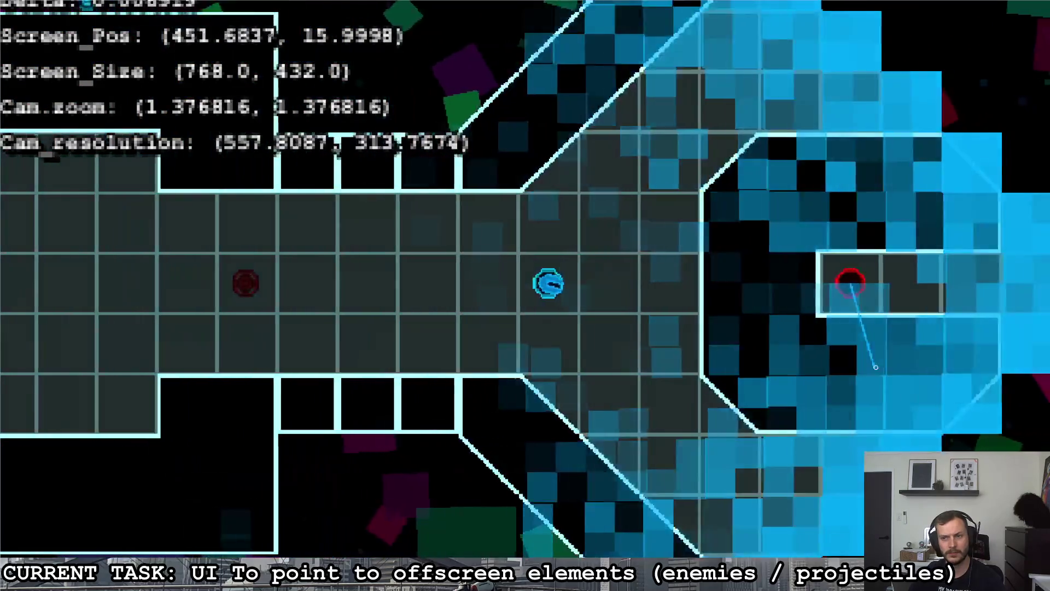
pyautogui.press('a')
pyautogui.press('d')
pyautogui.press('a')
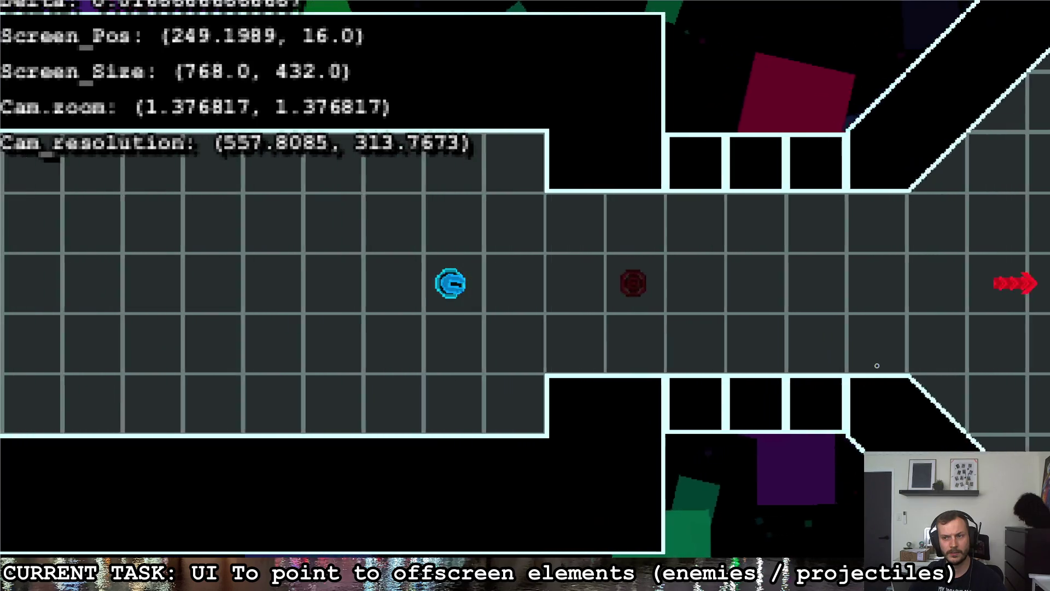
pyautogui.press('d')
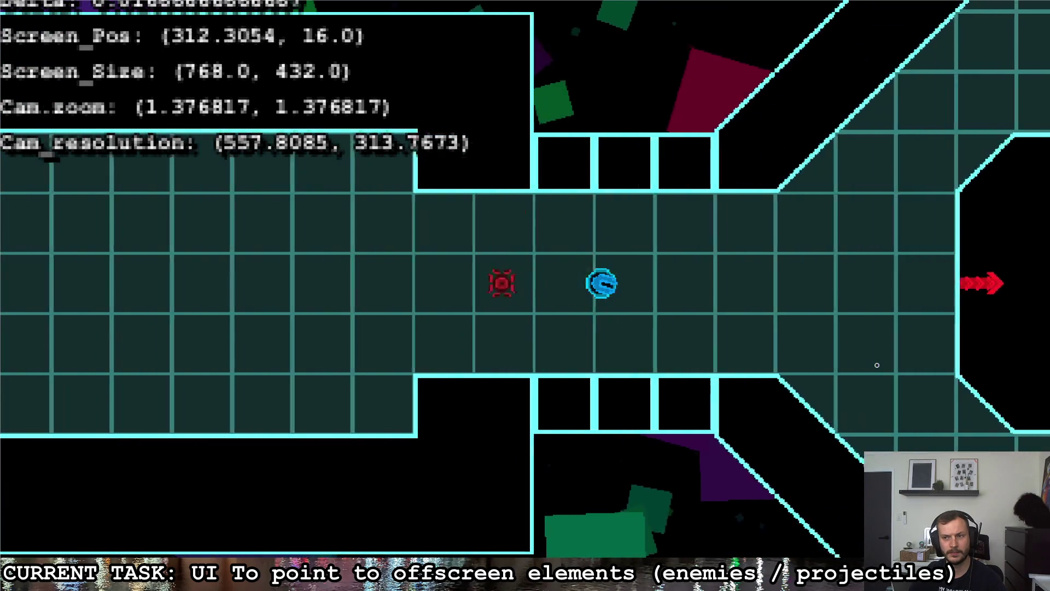
pyautogui.press('a')
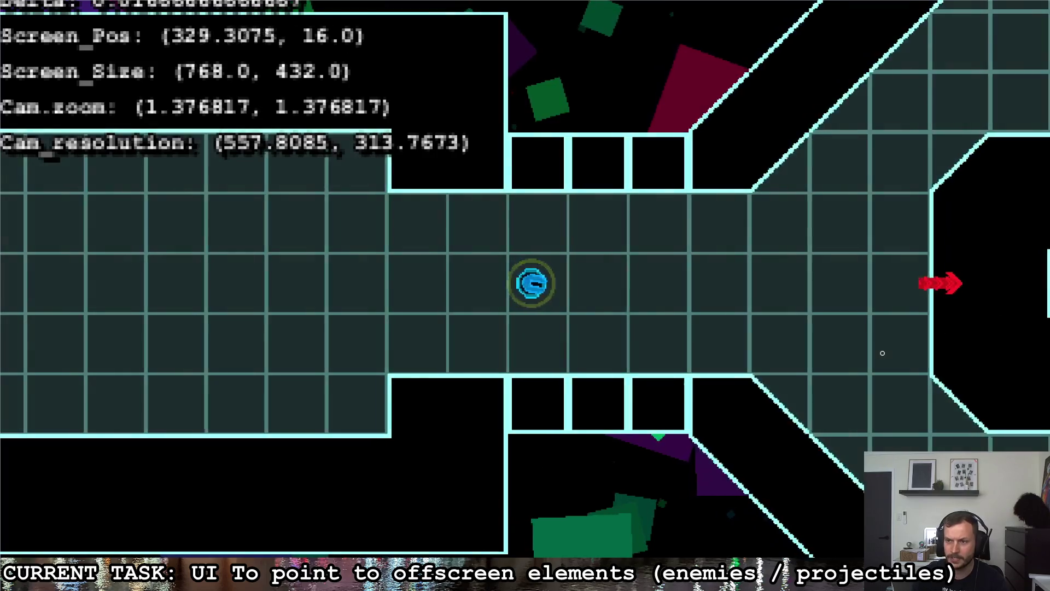
pyautogui.press('d')
pyautogui.press('a')
pyautogui.press('d')
pyautogui.press('a')
pyautogui.press('d')
pyautogui.press('a')
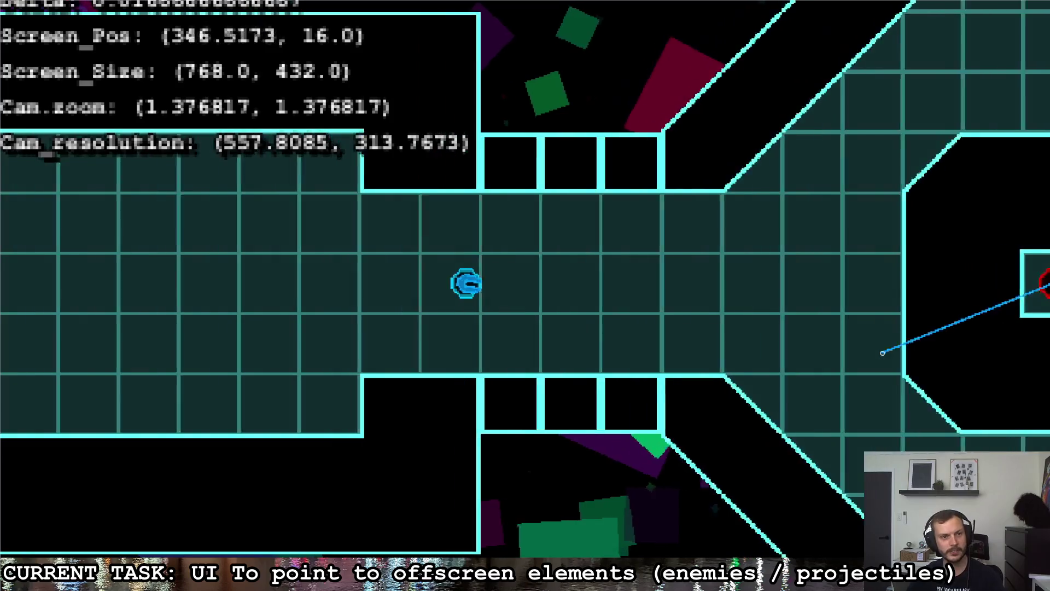
pyautogui.press('a')
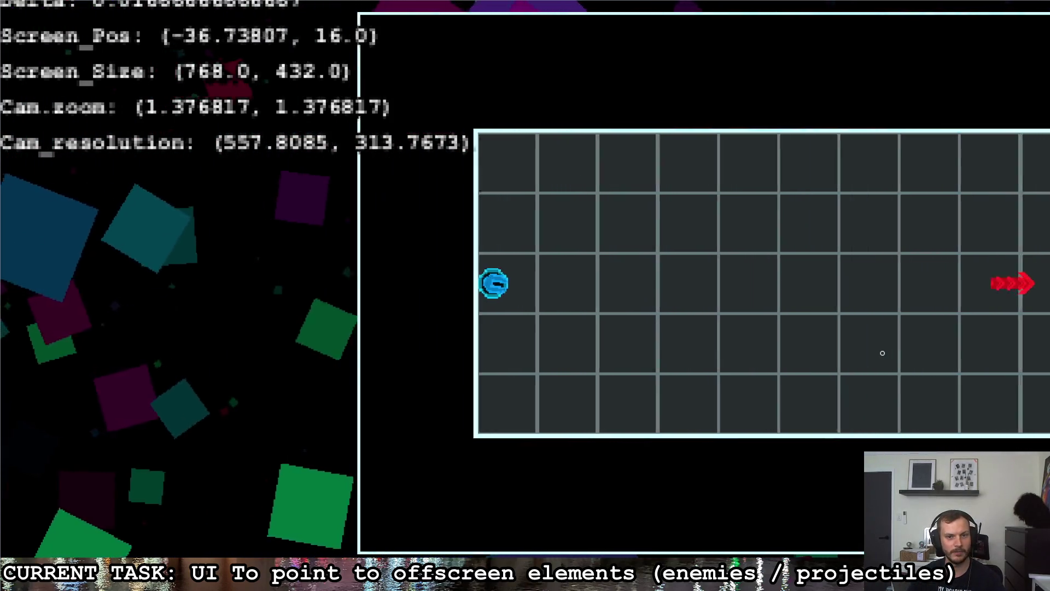
pyautogui.press('d')
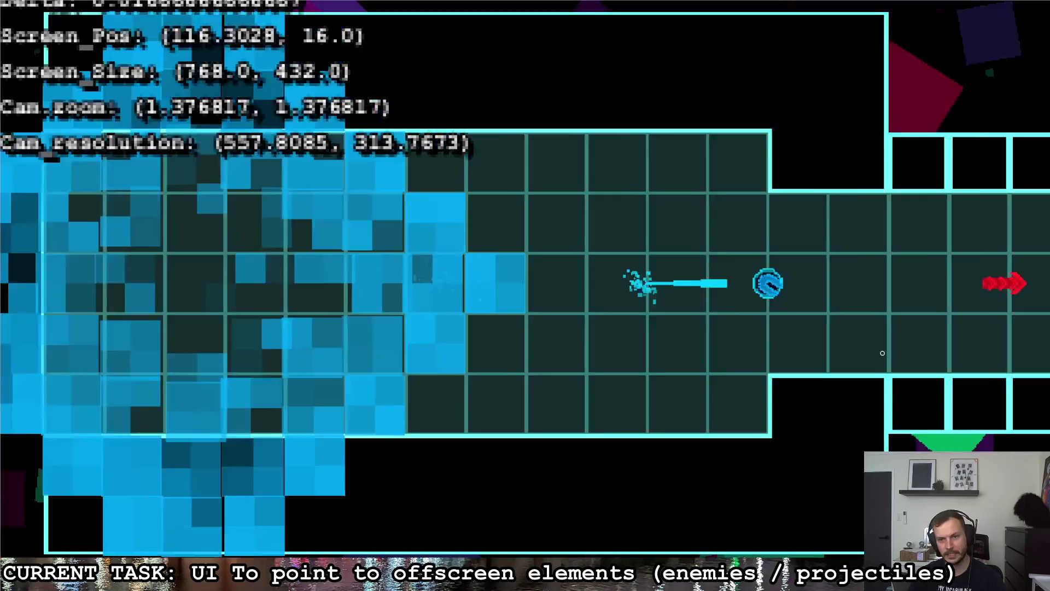
pyautogui.press('d')
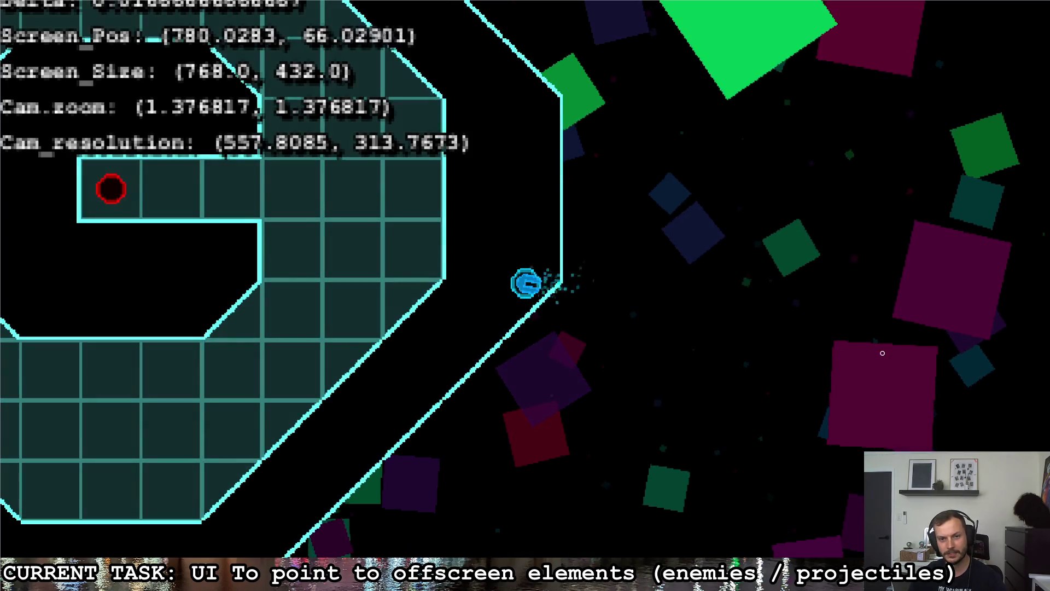
# - Pause and resume the game twice while steering the ship through the level
pyautogui.press('Escape')
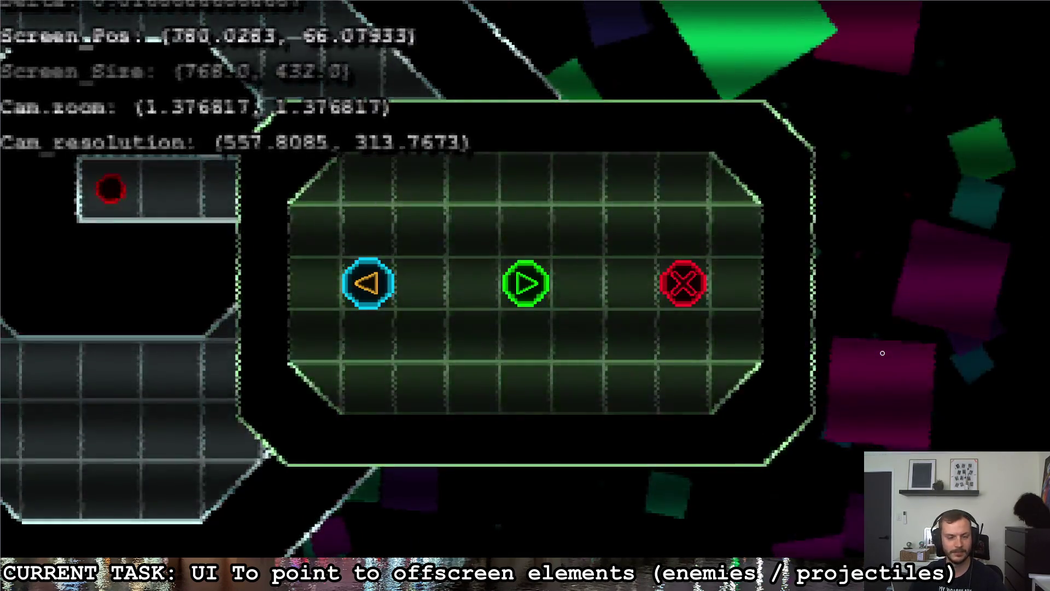
pyautogui.press('Escape')
pyautogui.press('d')
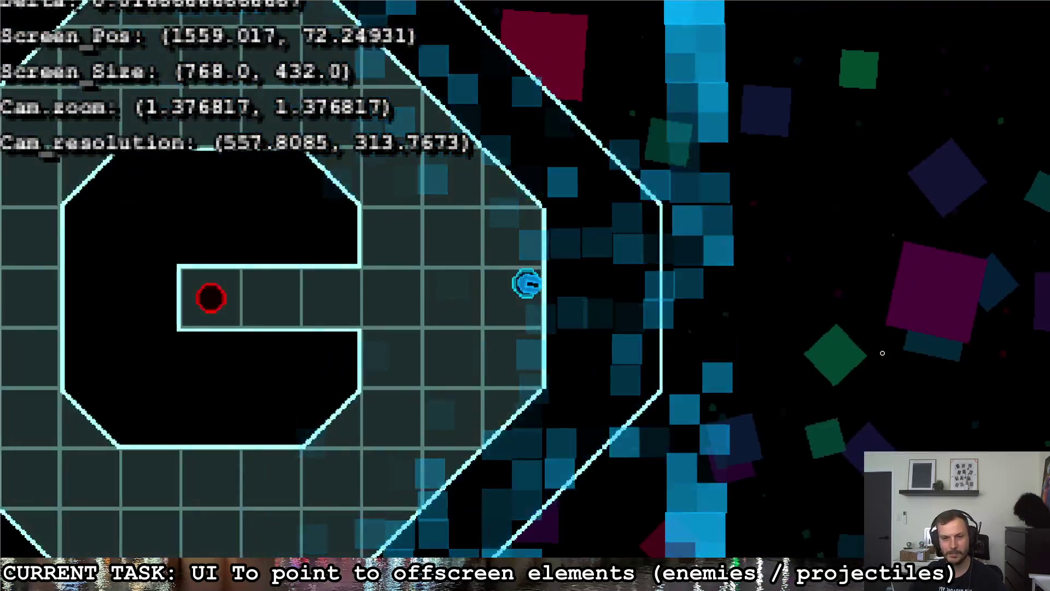
pyautogui.press('a')
pyautogui.press('s')
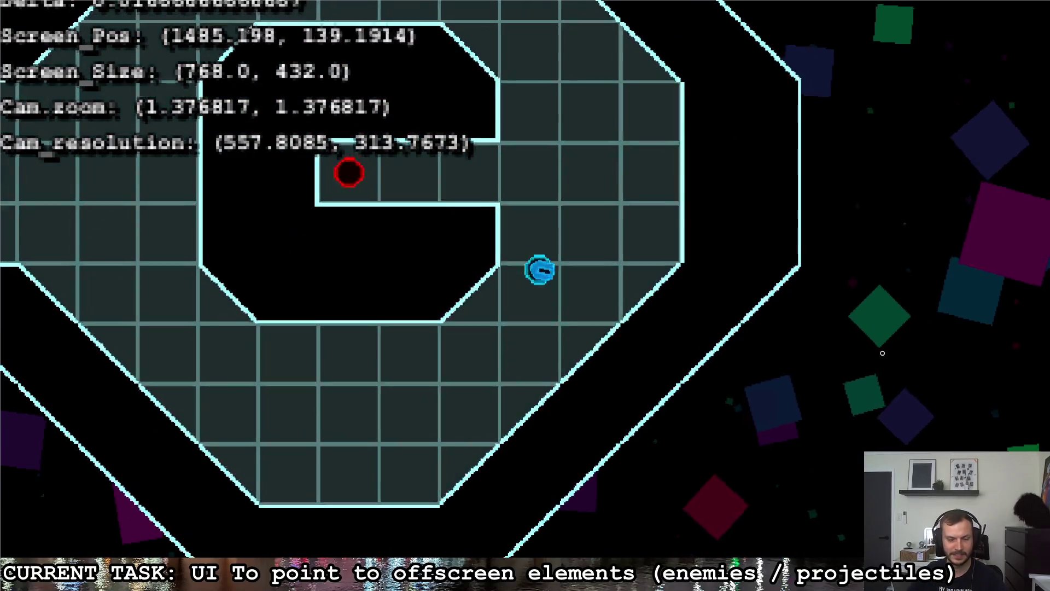
pyautogui.press('w')
pyautogui.press('Escape')
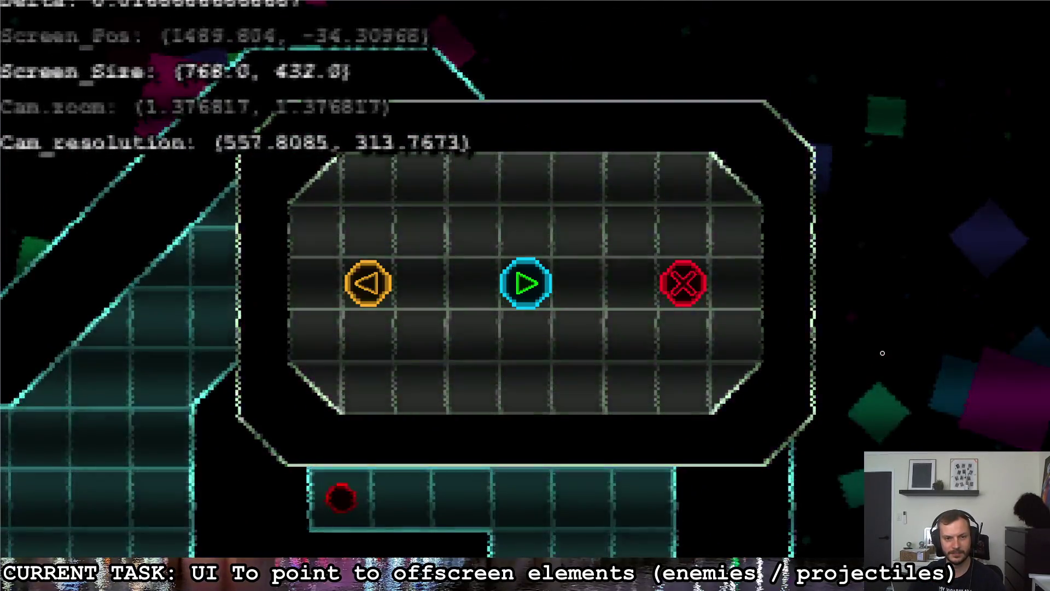
pyautogui.press('Left')
pyautogui.press('Return')
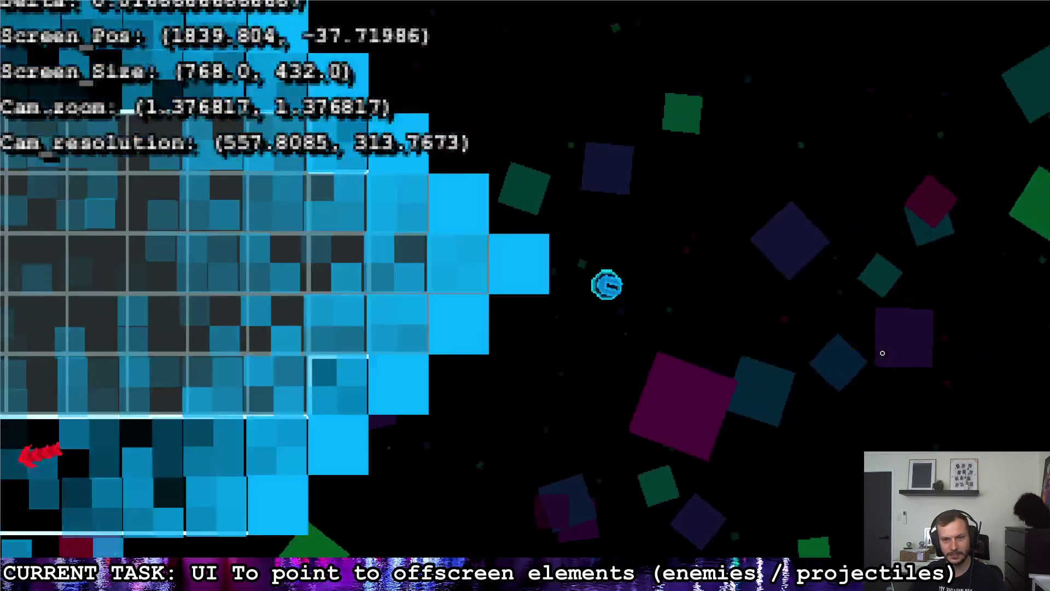
# - Steer the ship around once more, then pause and stop the game with Ctrl+F3
pyautogui.press('s')
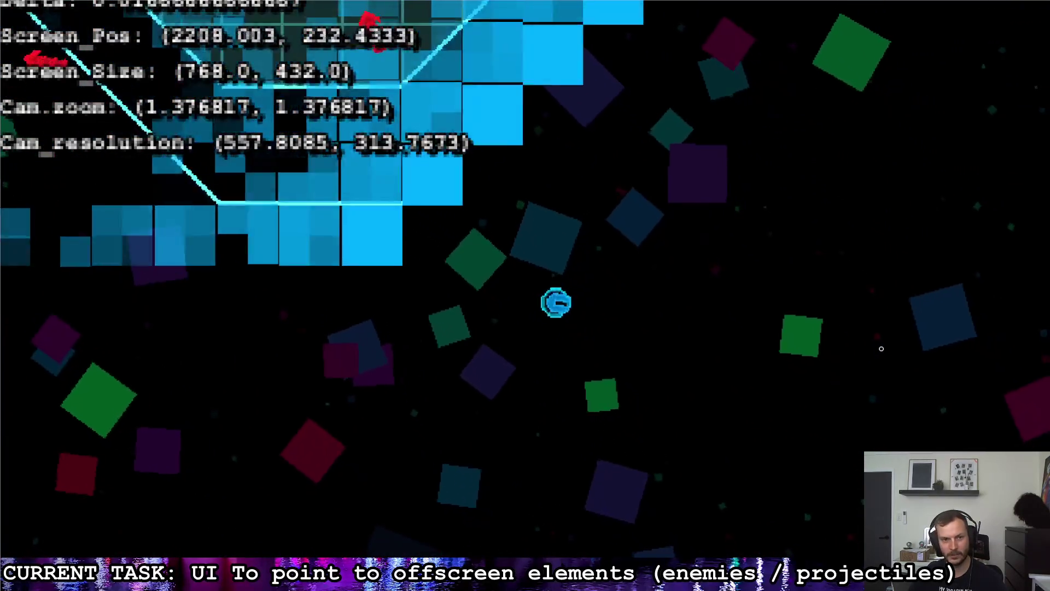
pyautogui.press('w')
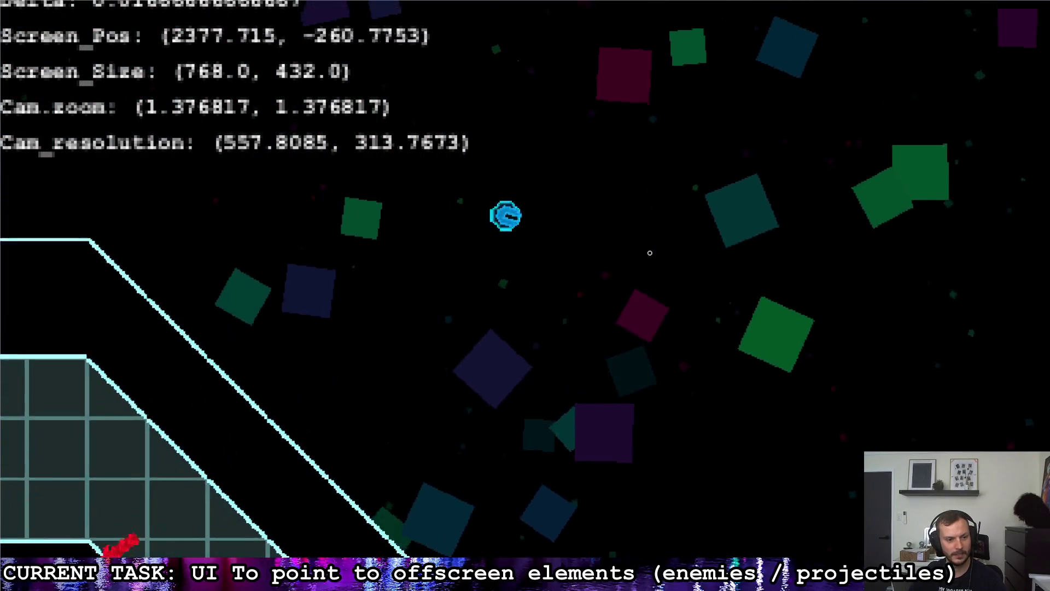
pyautogui.press('a')
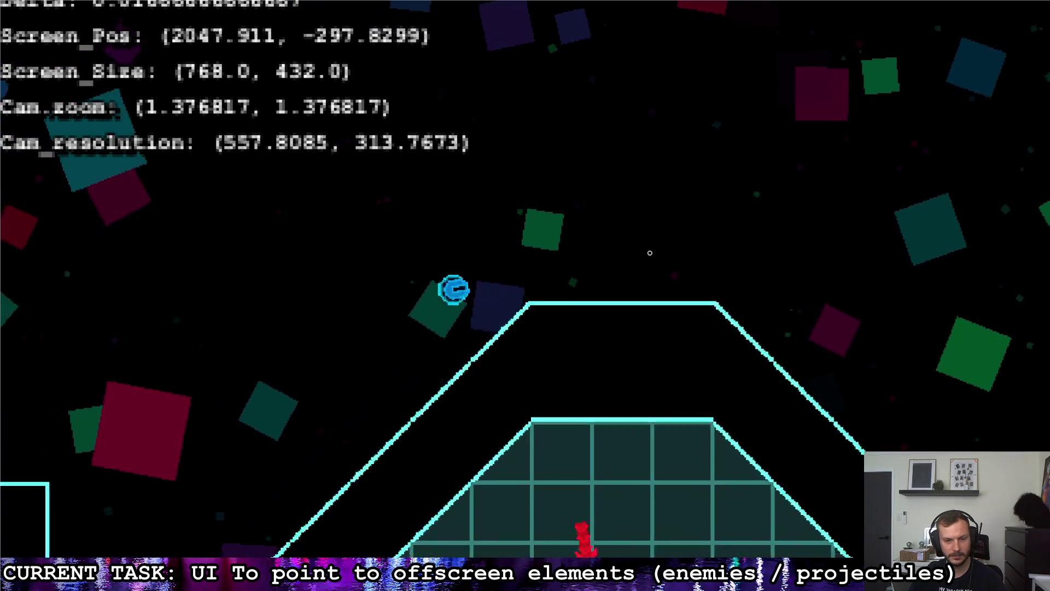
pyautogui.press('s')
pyautogui.press('w')
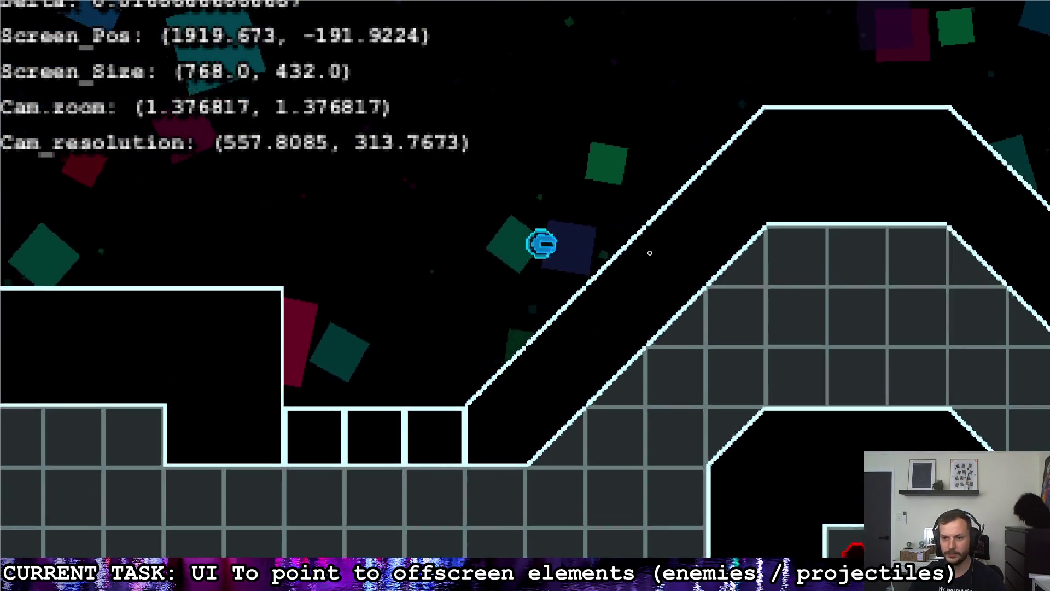
pyautogui.press('a')
pyautogui.press('s')
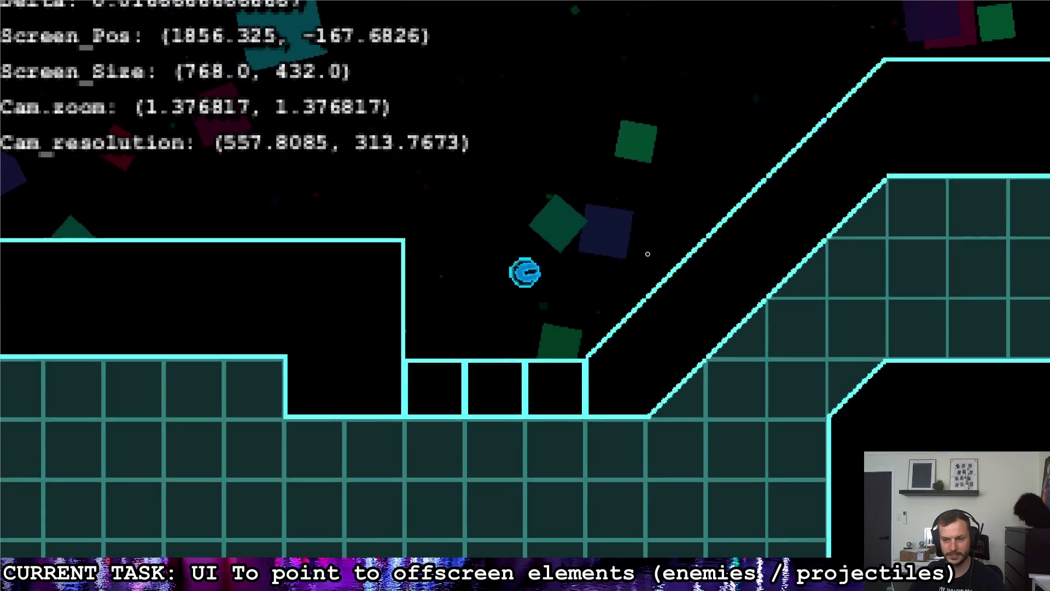
pyautogui.press('d')
pyautogui.press('w')
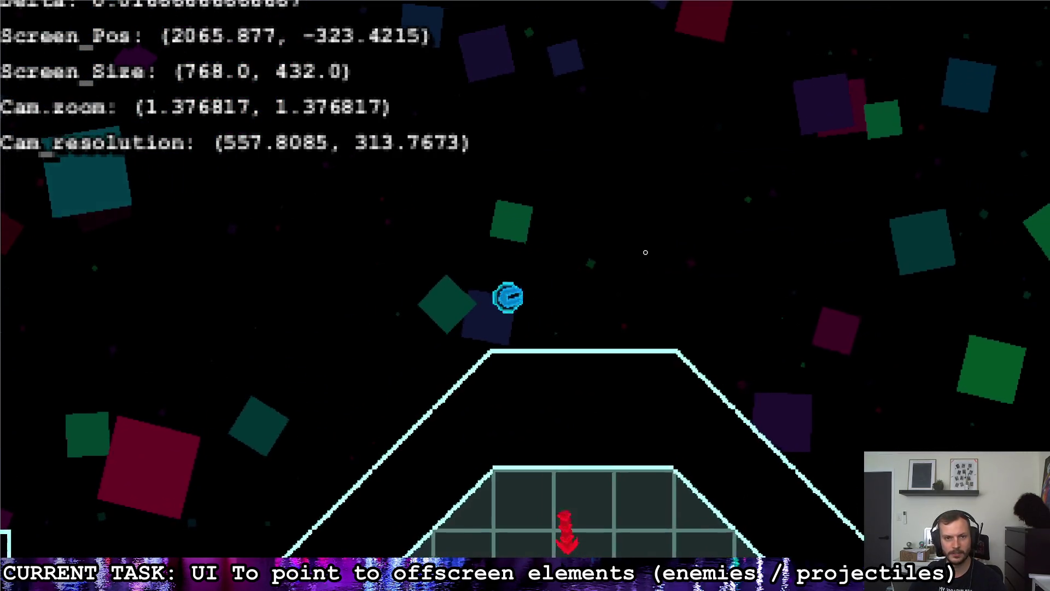
pyautogui.press('Escape')
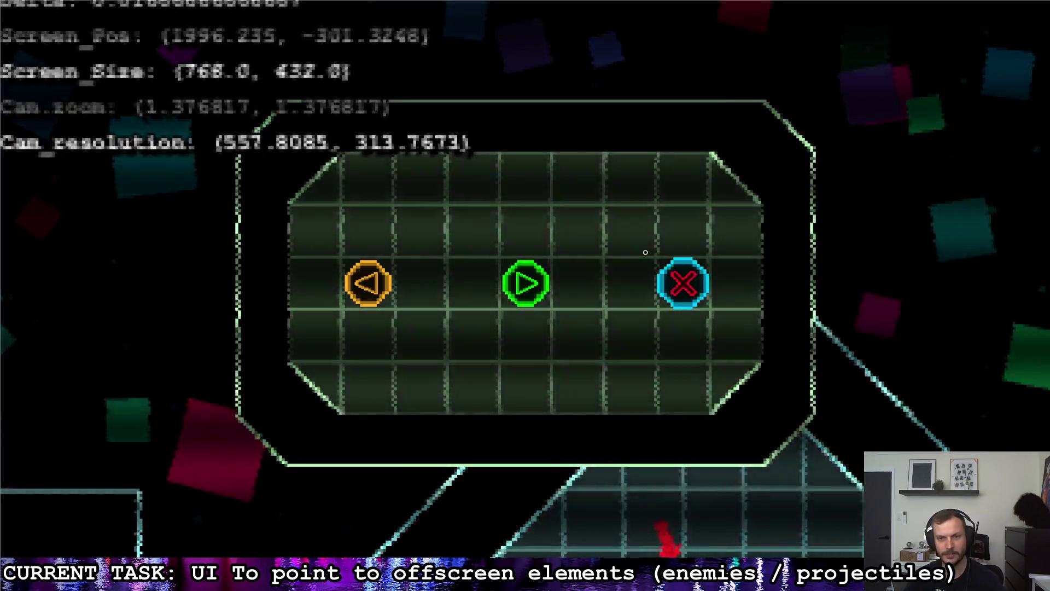
pyautogui.hotkey('ctrl', 'F3')
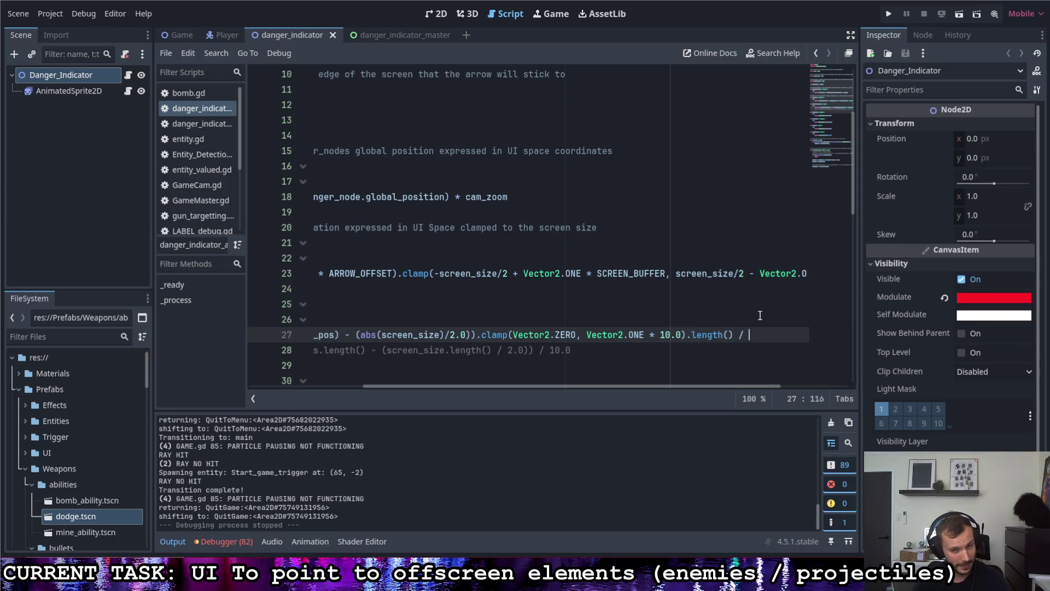
# - Save the script and run the project, flying right and left to check the danger arrows
pyautogui.hotkey('ctrl', 's')
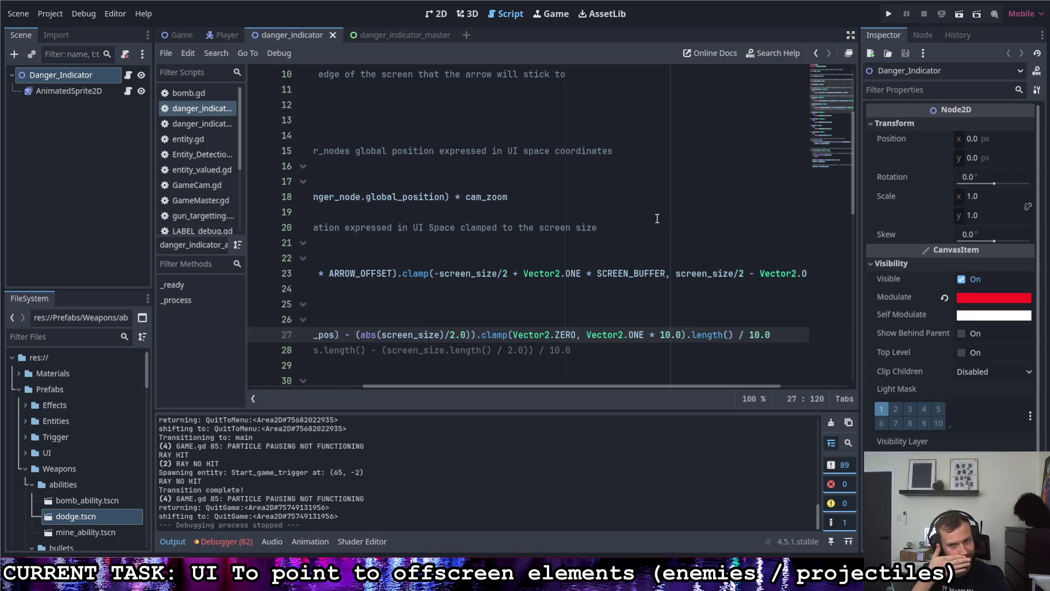
pyautogui.click(889, 13)
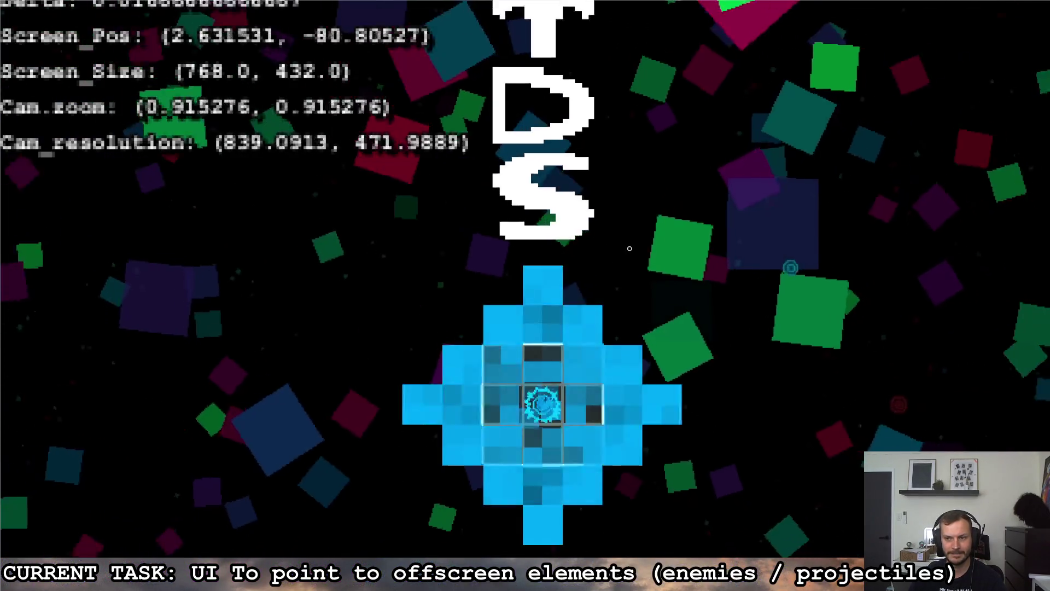
pyautogui.press('d')
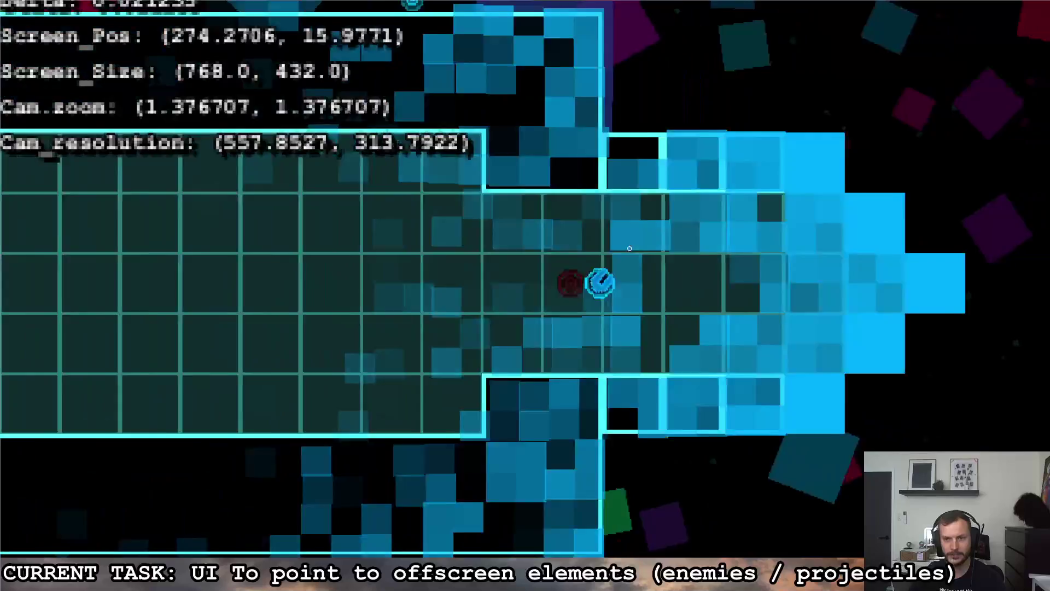
pyautogui.press('a')
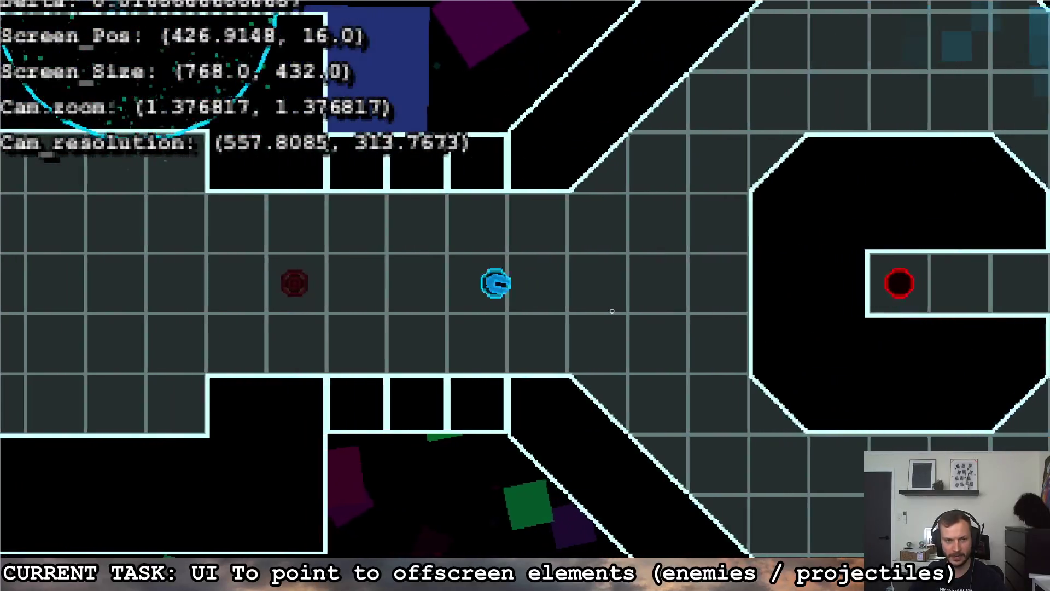
pyautogui.press('d')
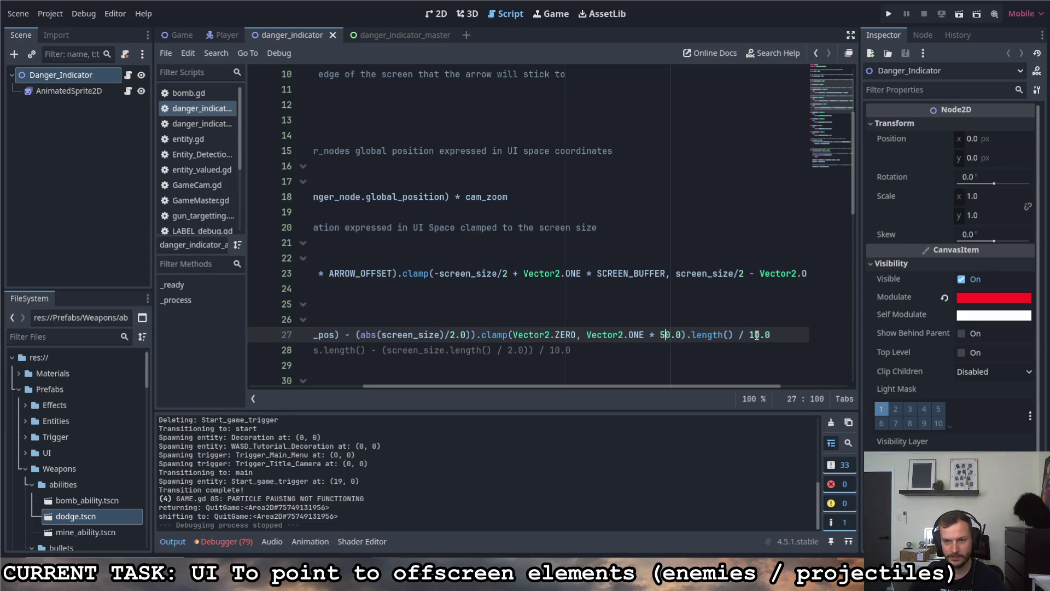
# - Run the project and fly the ship back and forth along the corridor into the room
pyautogui.click(888, 16)
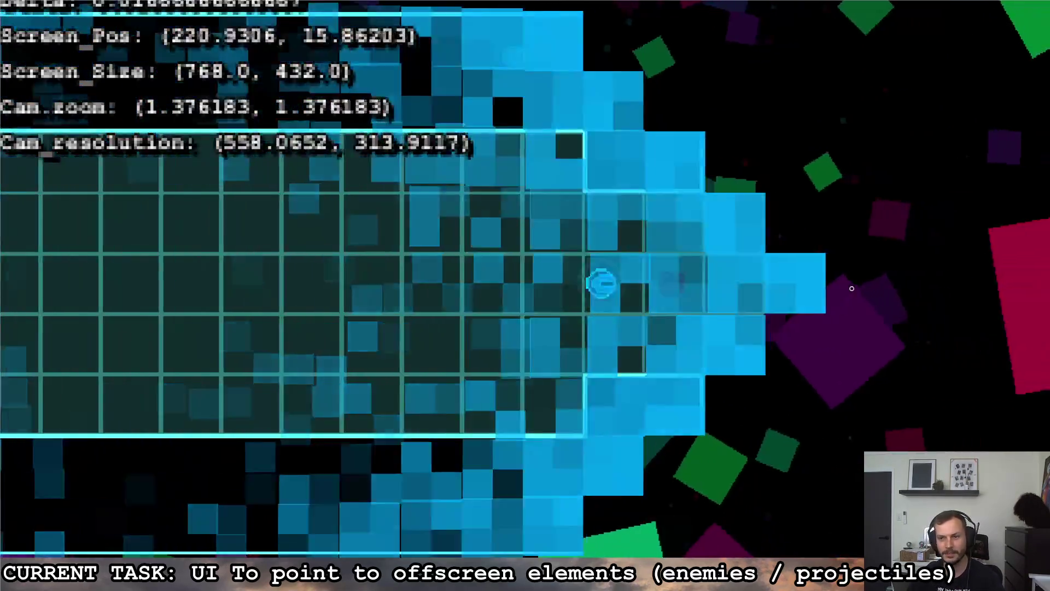
pyautogui.press('a')
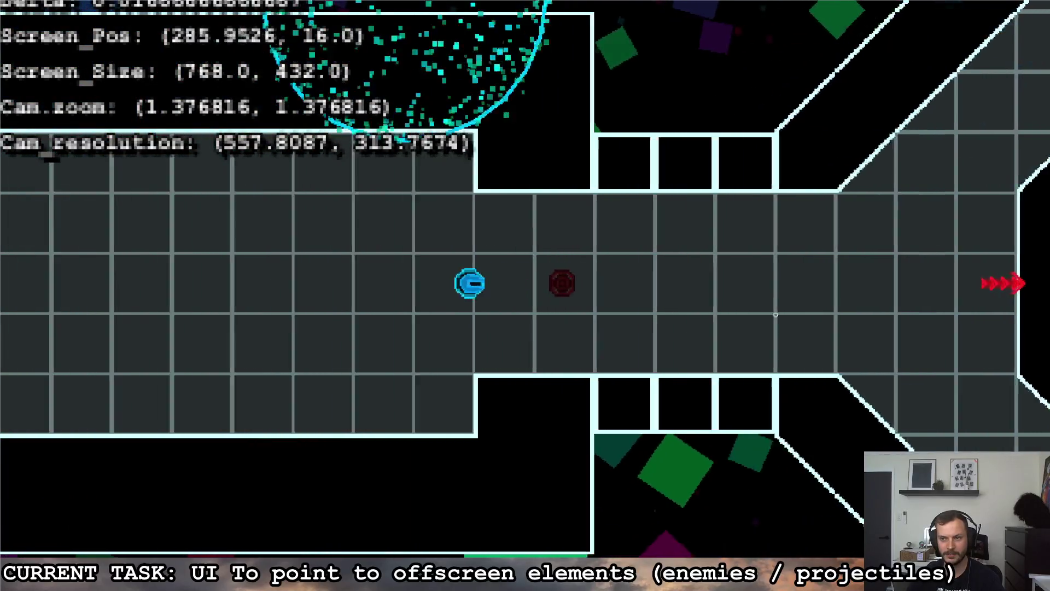
pyautogui.press('d')
pyautogui.press('d')
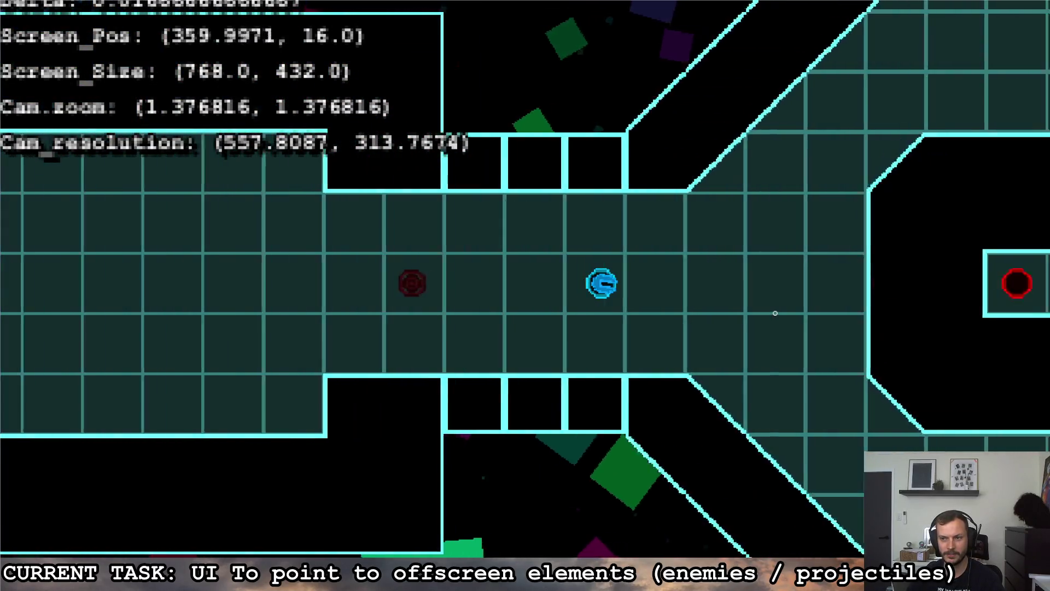
pyautogui.press('a')
pyautogui.press('a')
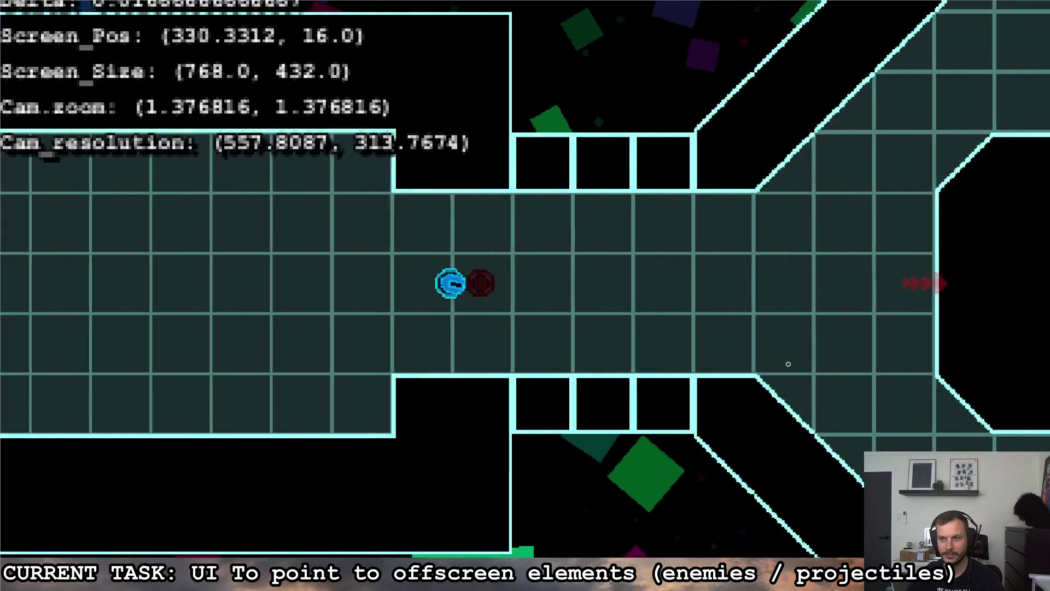
pyautogui.press('d')
pyautogui.press('a')
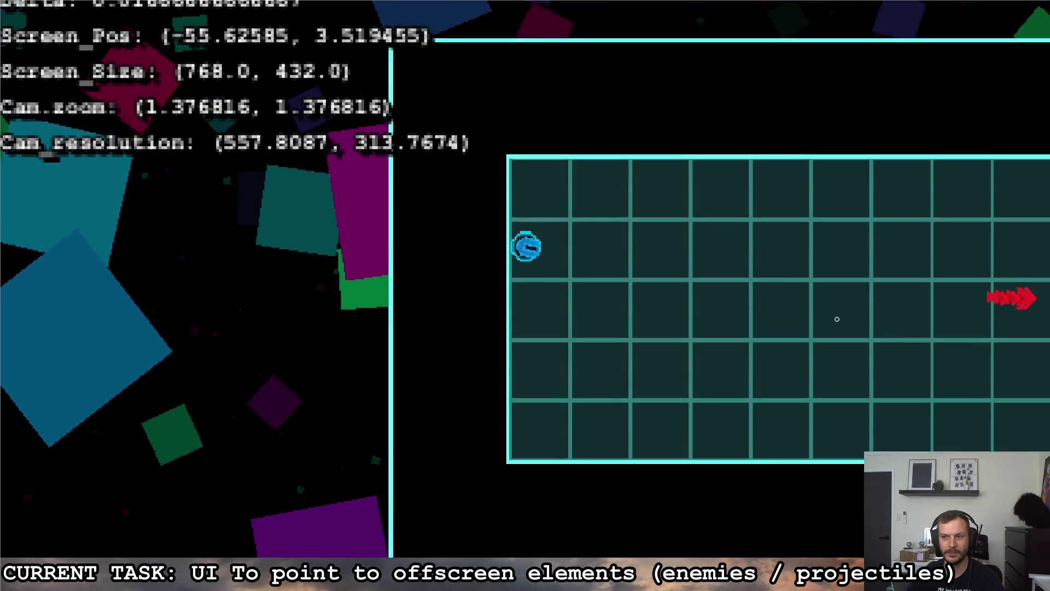
pyautogui.press('w')
pyautogui.press('d')
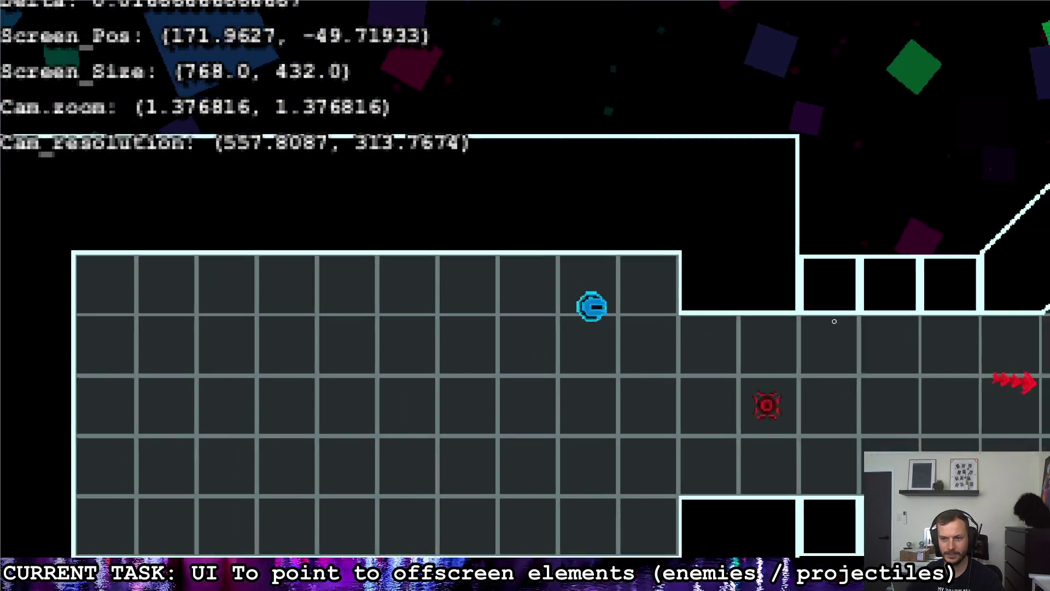
pyautogui.press('d')
pyautogui.press('s')
pyautogui.press('d')
pyautogui.press('s')
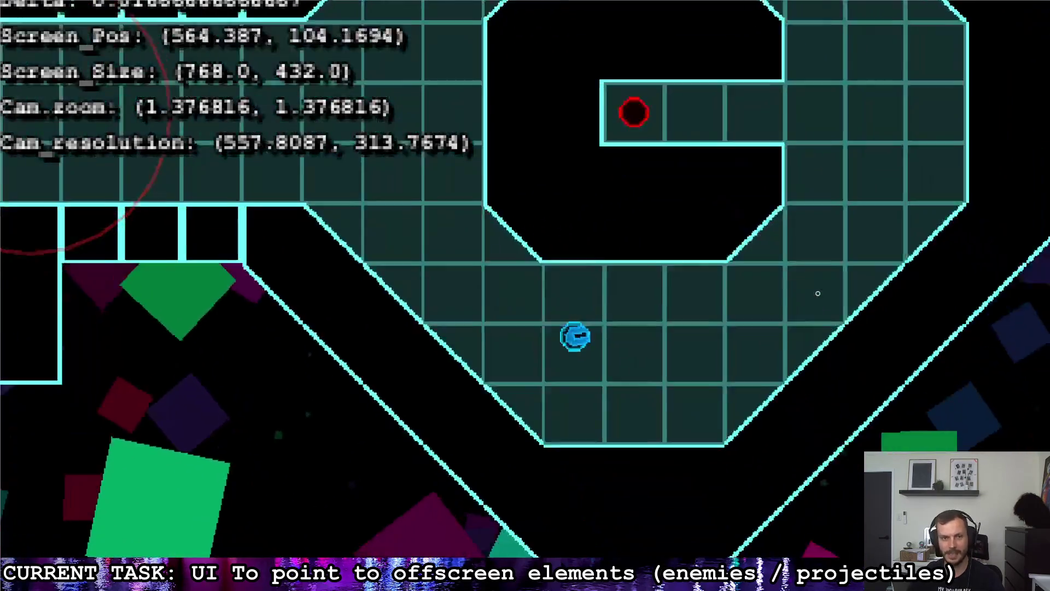
pyautogui.press('w')
pyautogui.press('w')
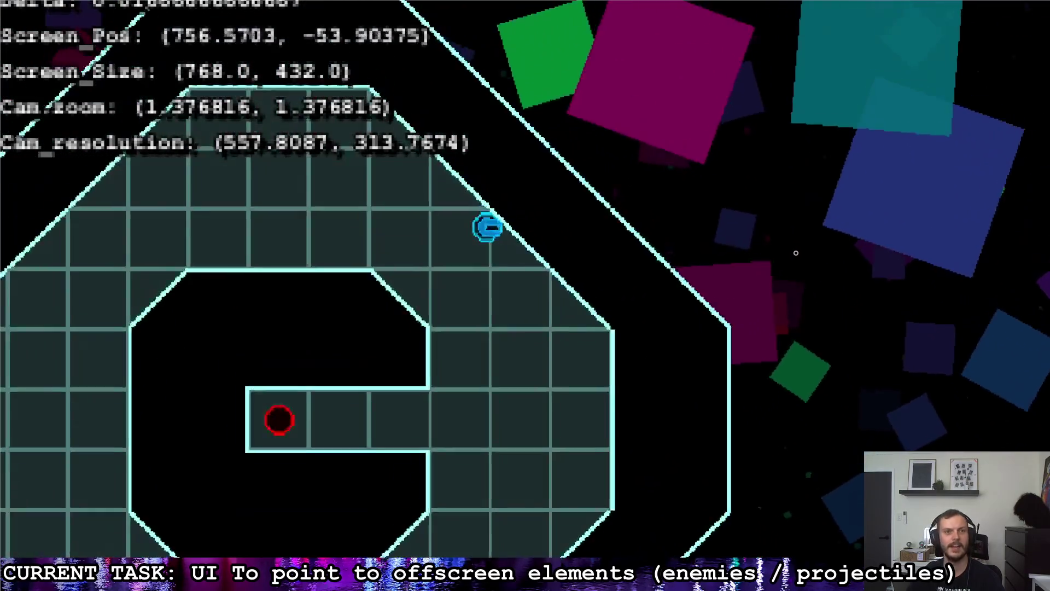
# - Maneuver the ship so the nearby enemy slips offscreen to watch its arrow fade
pyautogui.press('a')
pyautogui.press('a')
pyautogui.press('s')
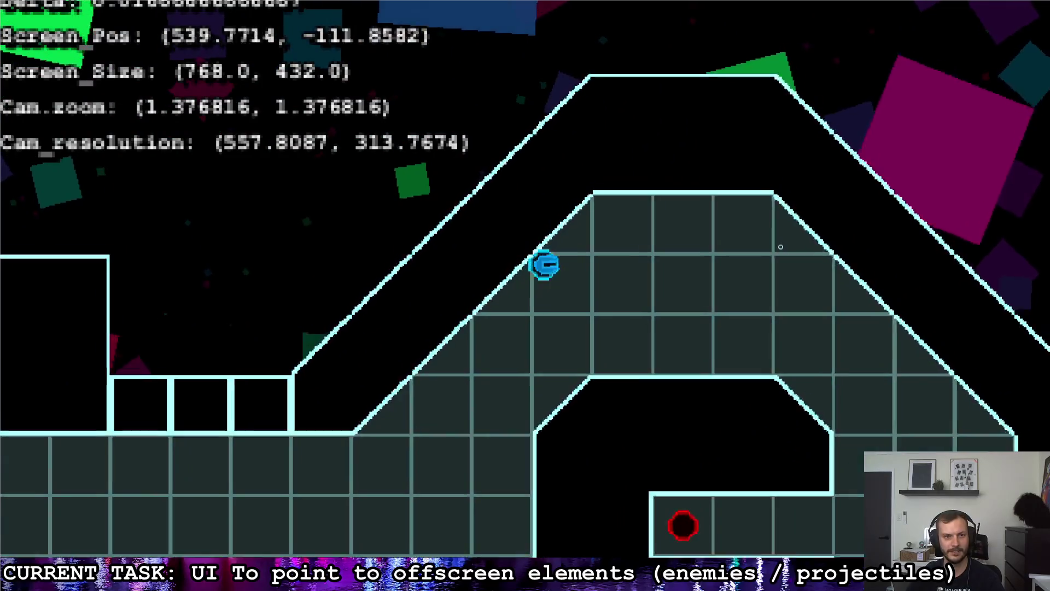
pyautogui.press('d')
pyautogui.press('w')
pyautogui.press('a')
pyautogui.press('s')
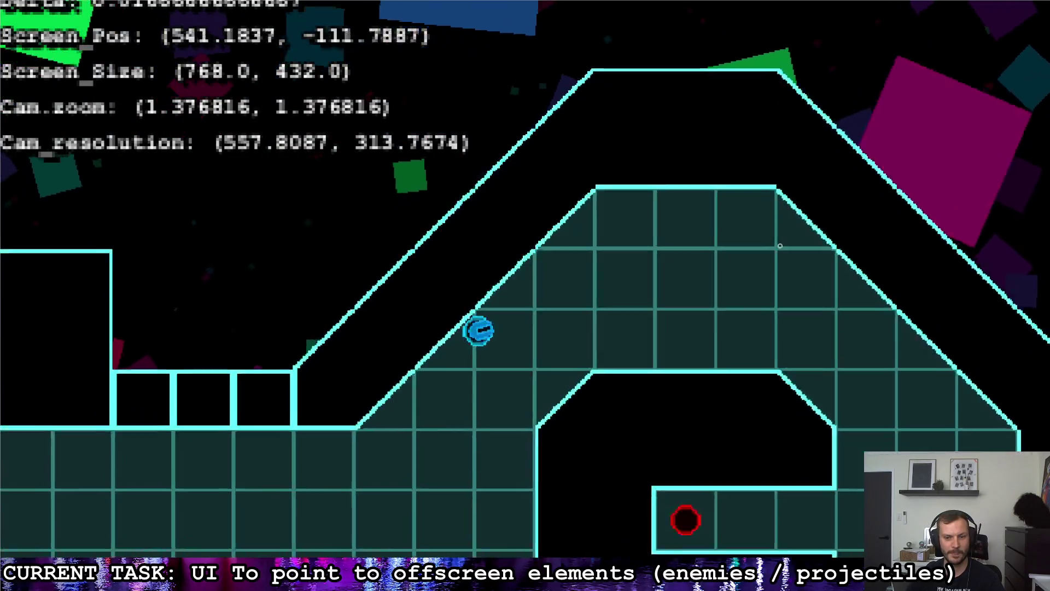
pyautogui.press('d')
pyautogui.press('s')
pyautogui.press('d')
pyautogui.press('s')
pyautogui.press('a')
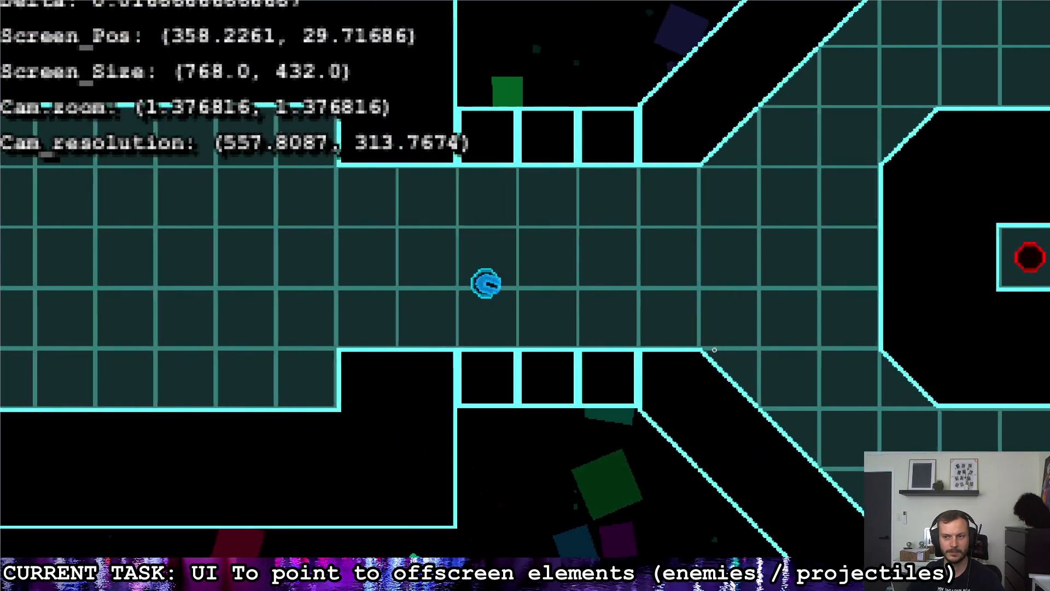
pyautogui.press('a')
pyautogui.press('w')
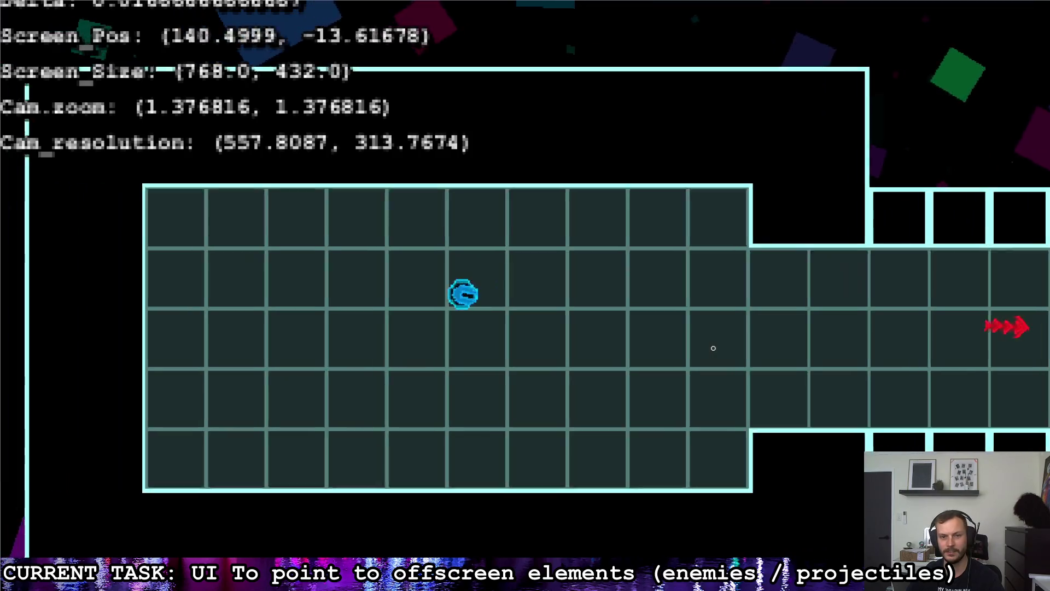
pyautogui.press('s')
pyautogui.press('d')
pyautogui.press('d')
pyautogui.press('d')
pyautogui.press('a')
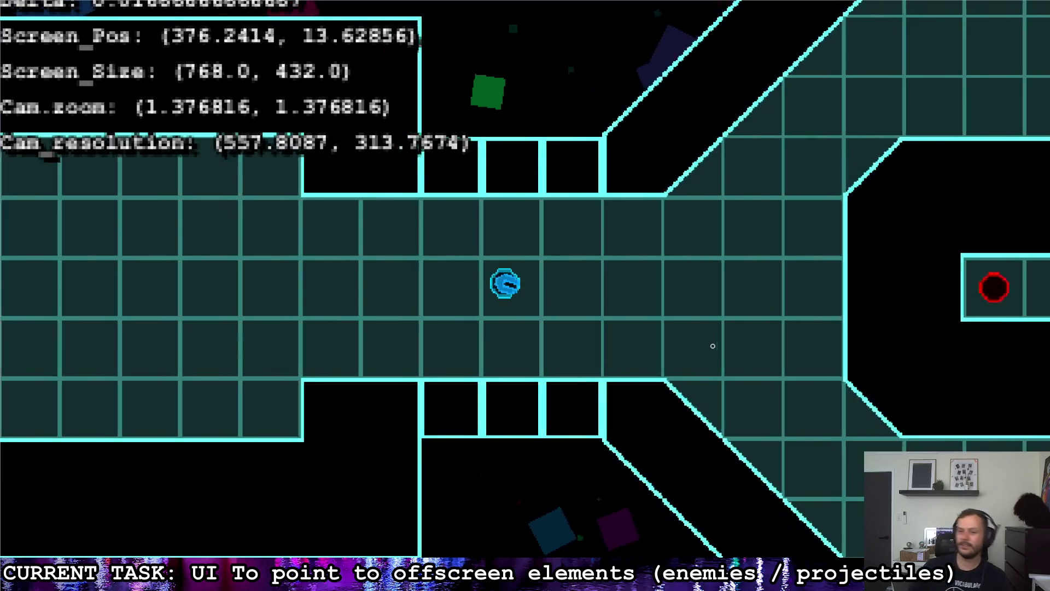
pyautogui.press('d')
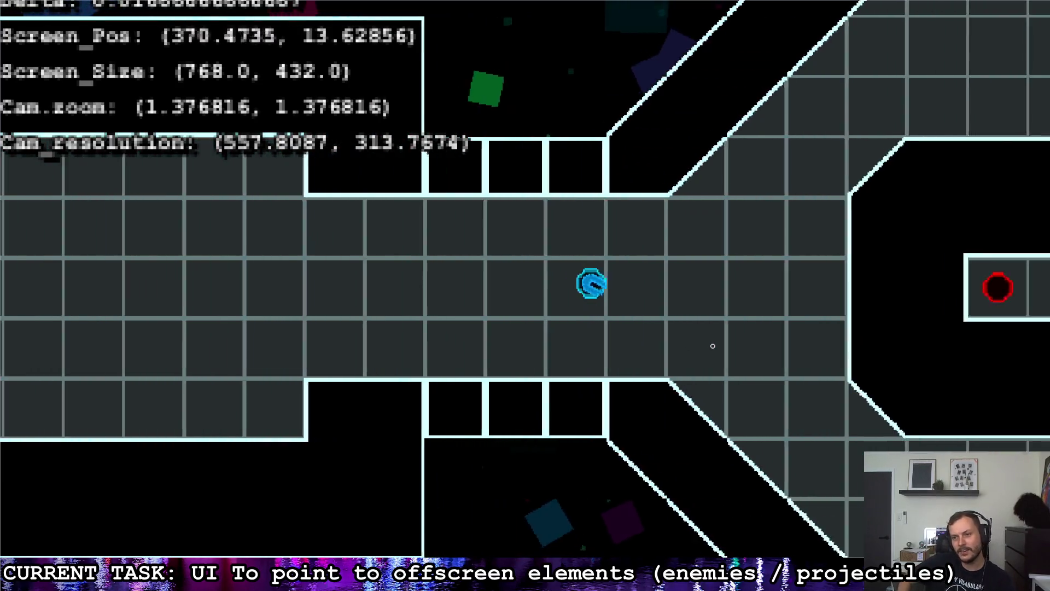
pyautogui.press('a')
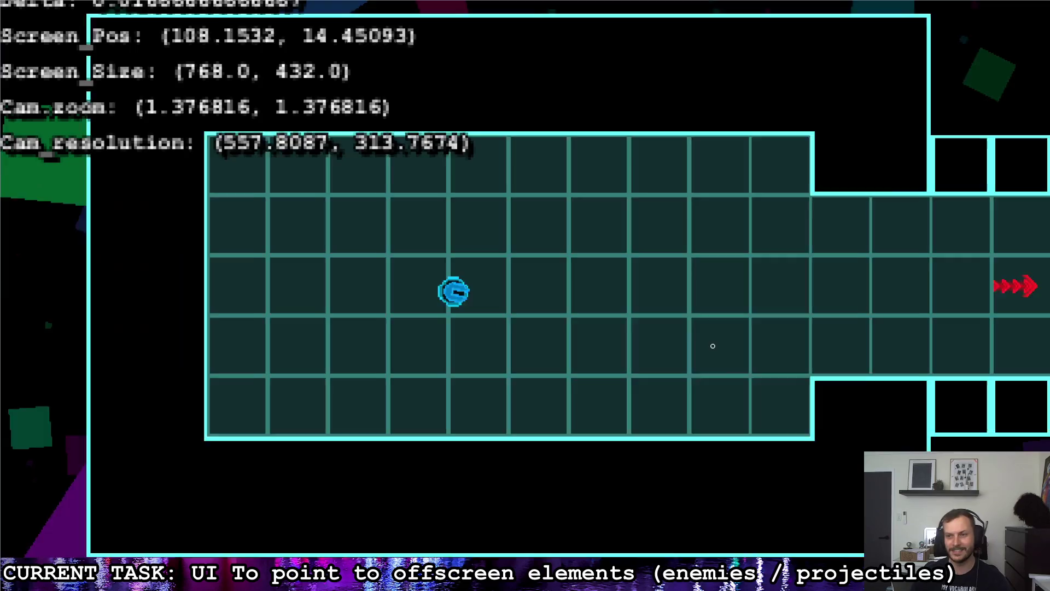
pyautogui.press('s')
pyautogui.press('d')
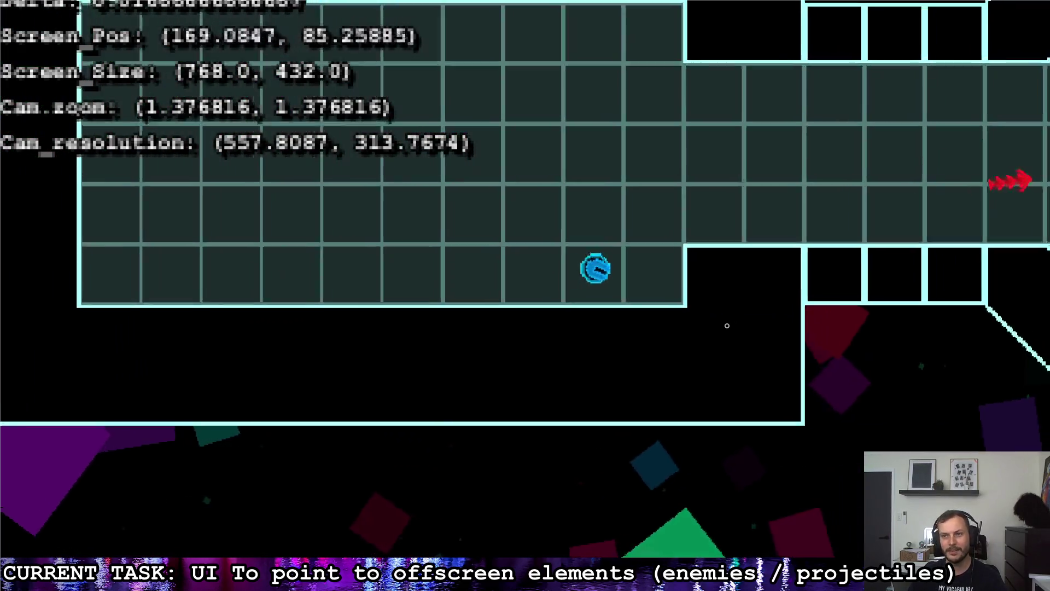
# - Fly into the enemy's room, shoot the nearby enemy, and steer toward the top wall
pyautogui.press('d')
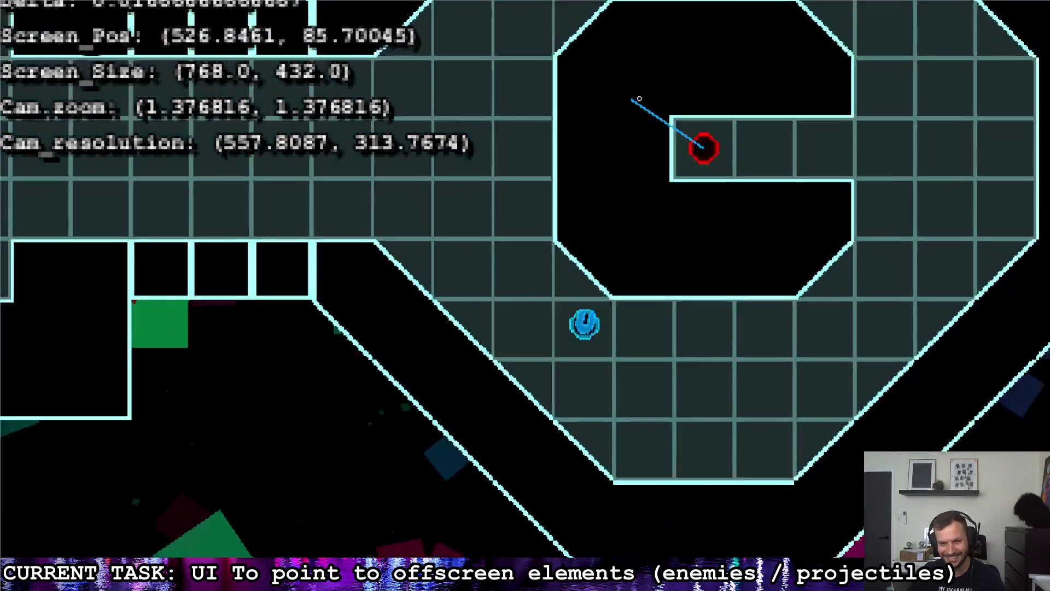
pyautogui.press('d')
pyautogui.press('a')
pyautogui.press('w')
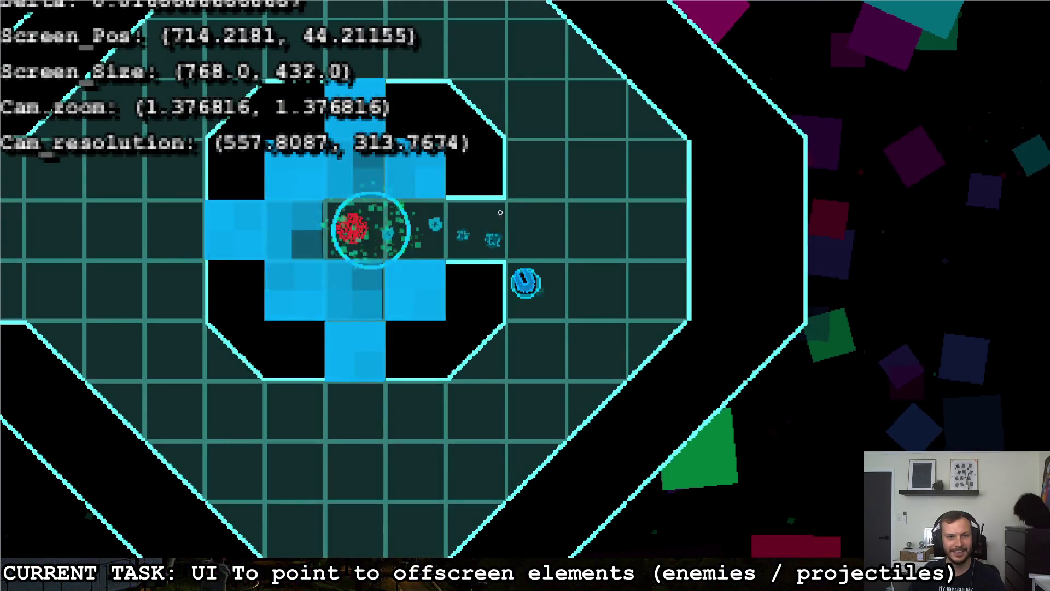
pyautogui.press('d')
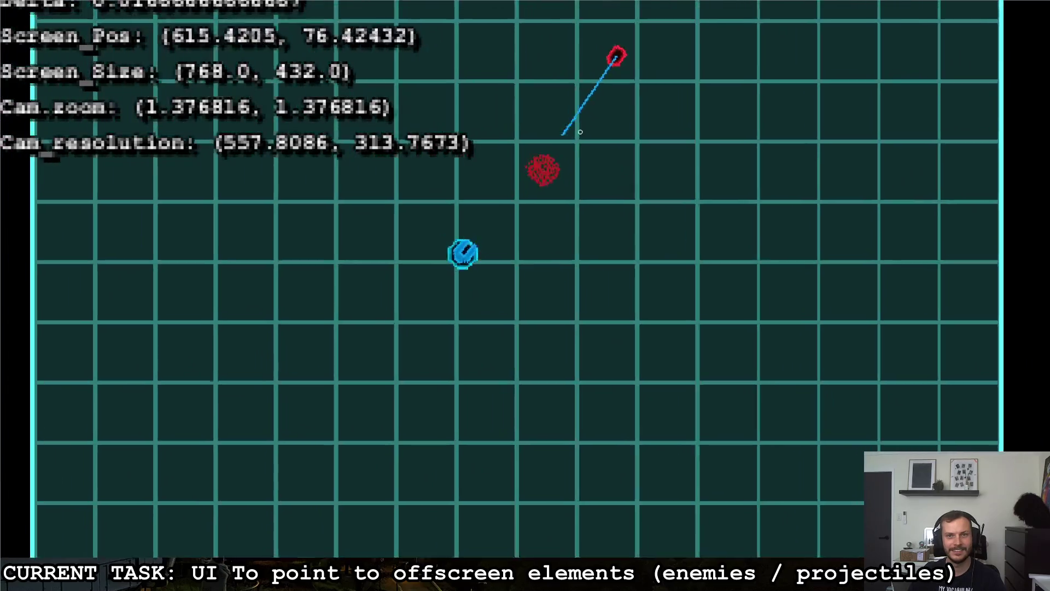
pyautogui.click(671, 149)
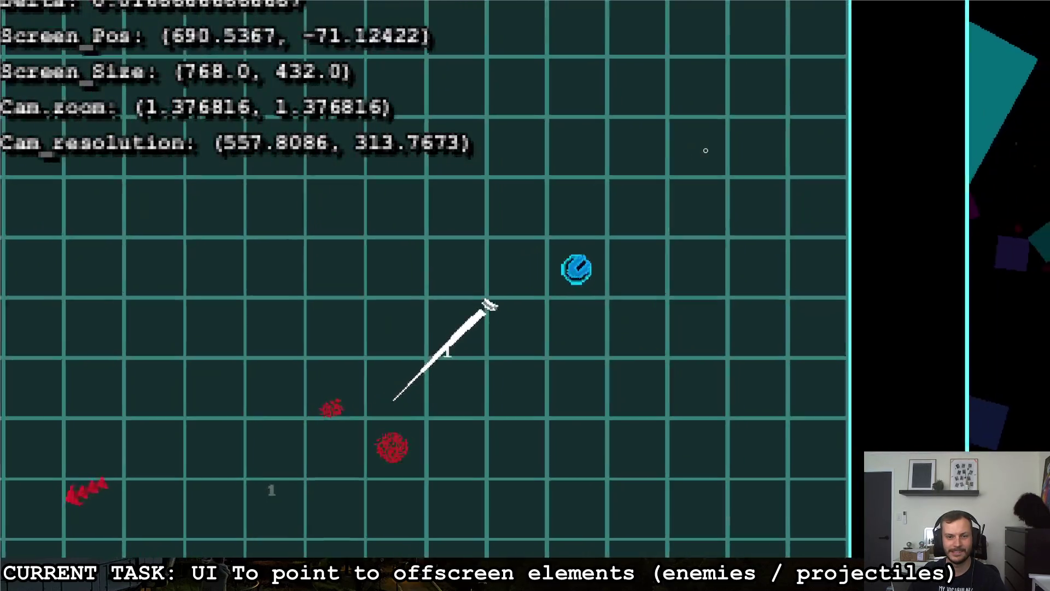
pyautogui.press('w')
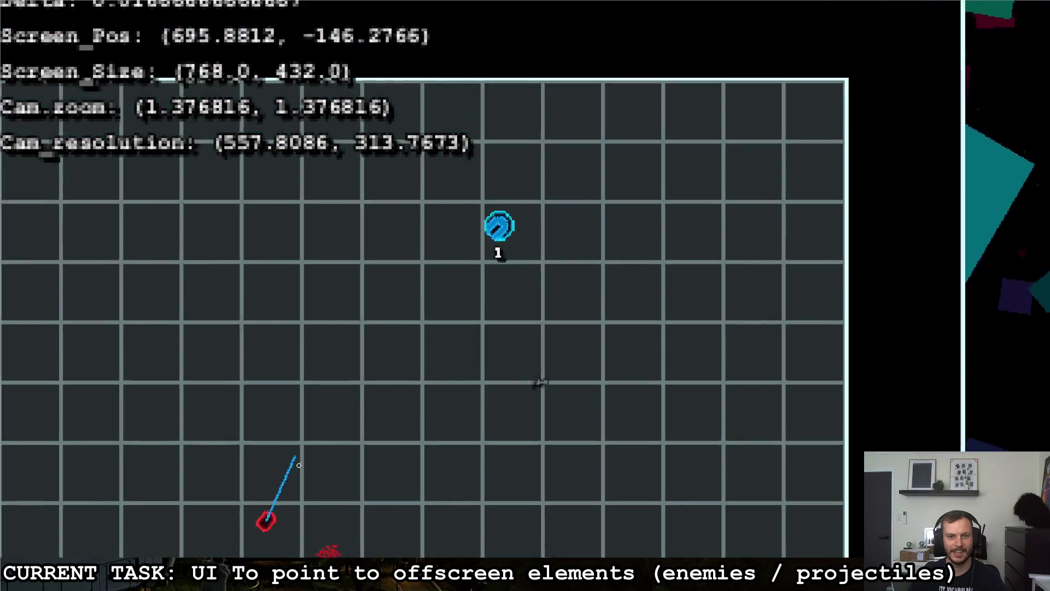
pyautogui.press('a')
pyautogui.press('s')
pyautogui.press('a')
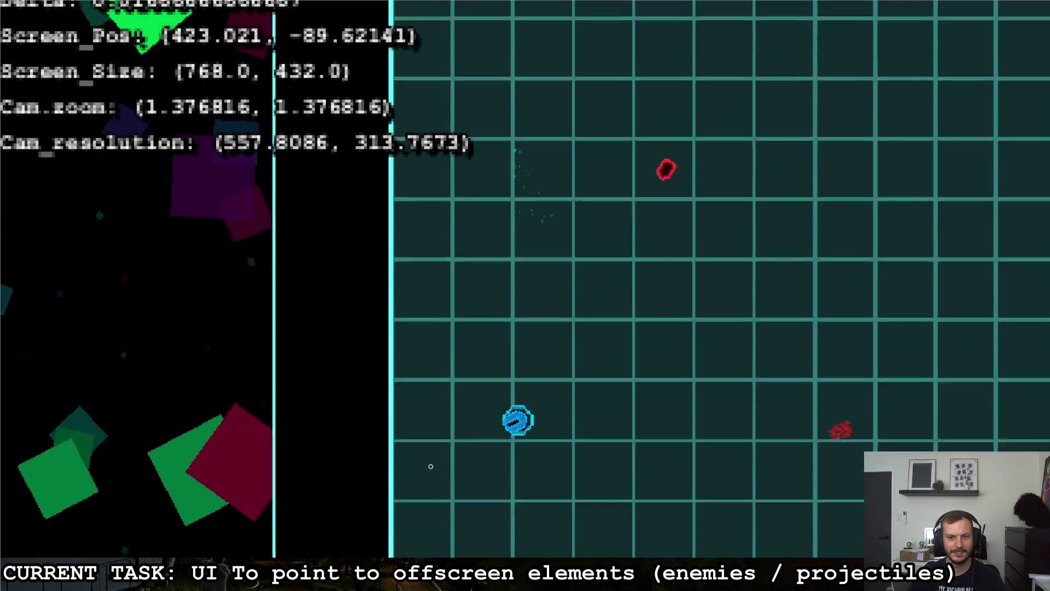
# - Steer the ship across the arena and along its top to watch the danger indicators
pyautogui.press('d')
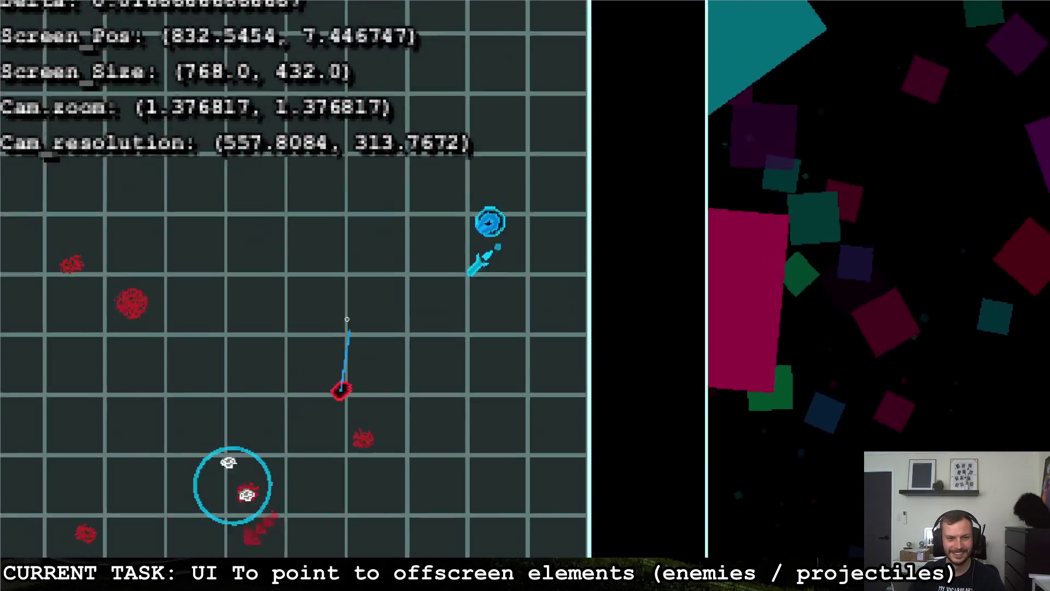
pyautogui.press('a')
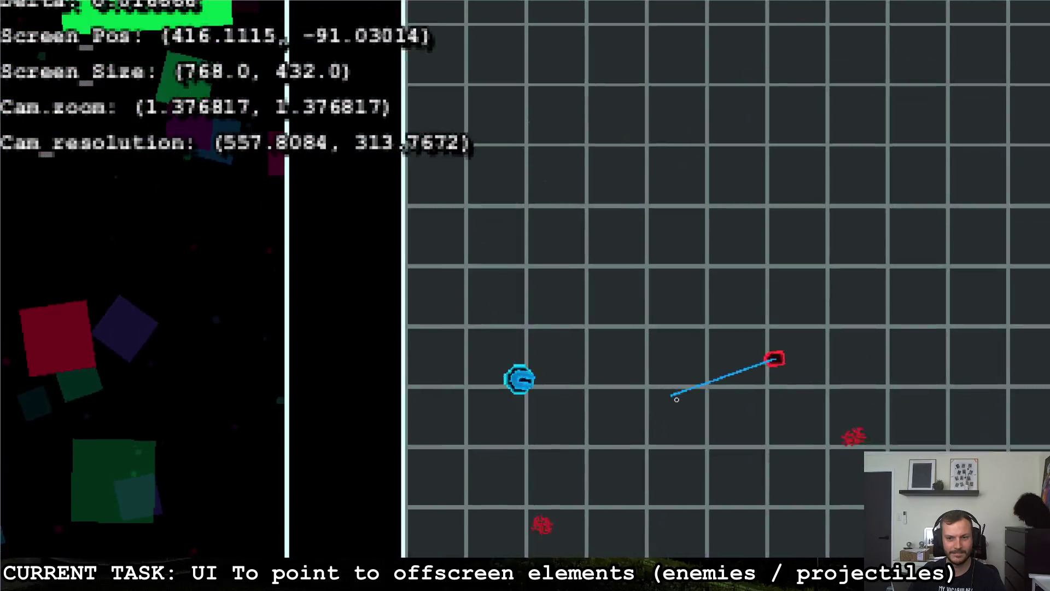
pyautogui.press('s')
pyautogui.press('d')
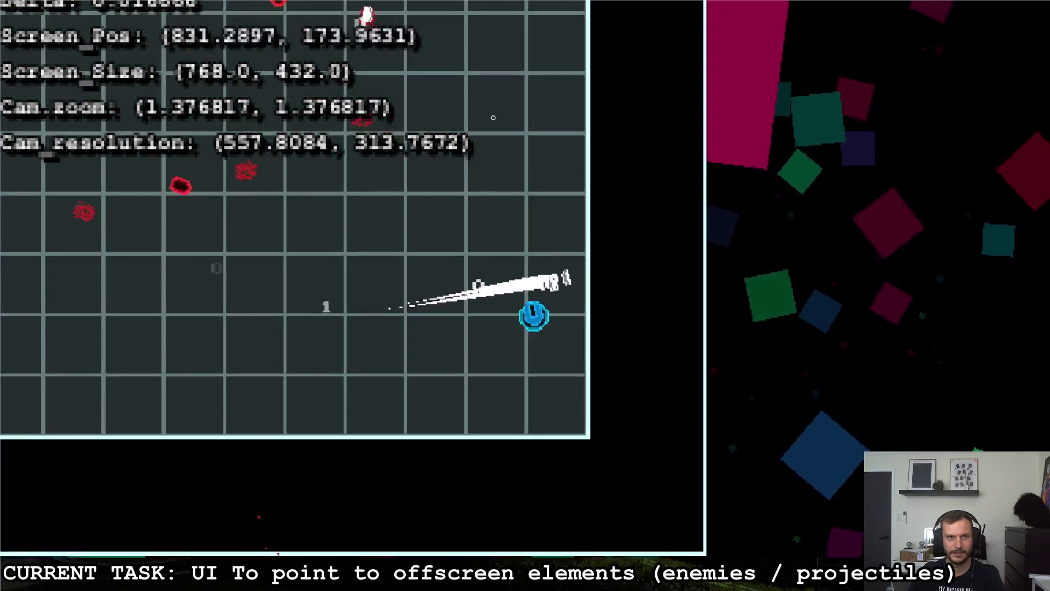
pyautogui.press('a')
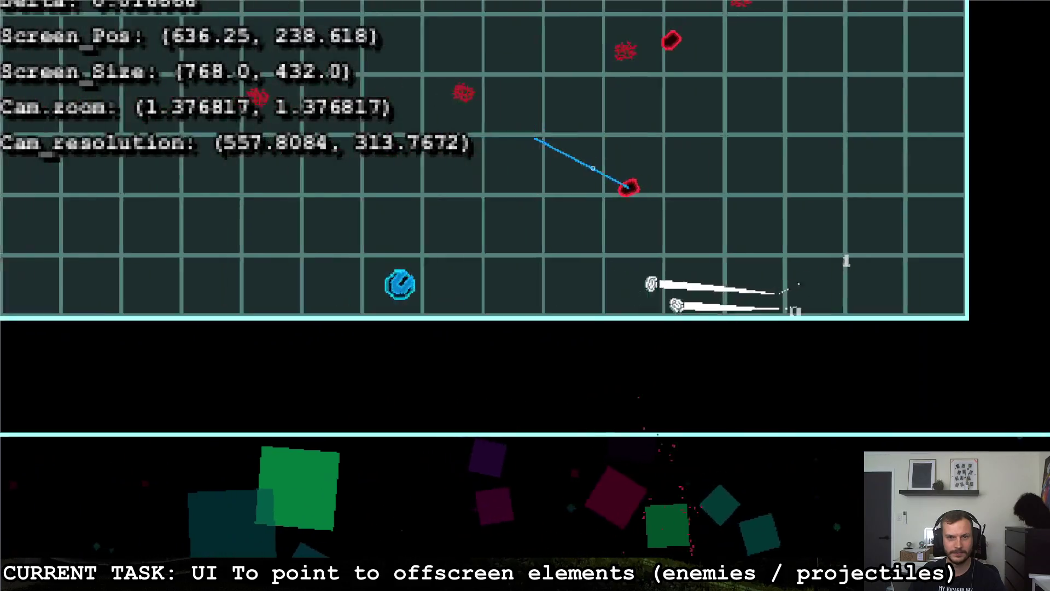
pyautogui.press('a')
pyautogui.press('w')
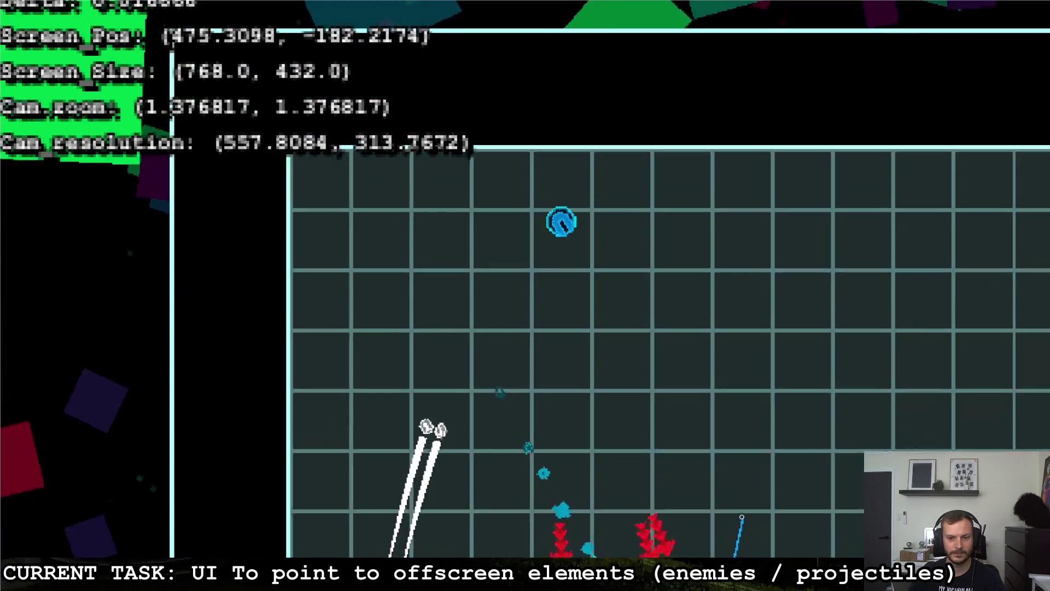
pyautogui.press('d')
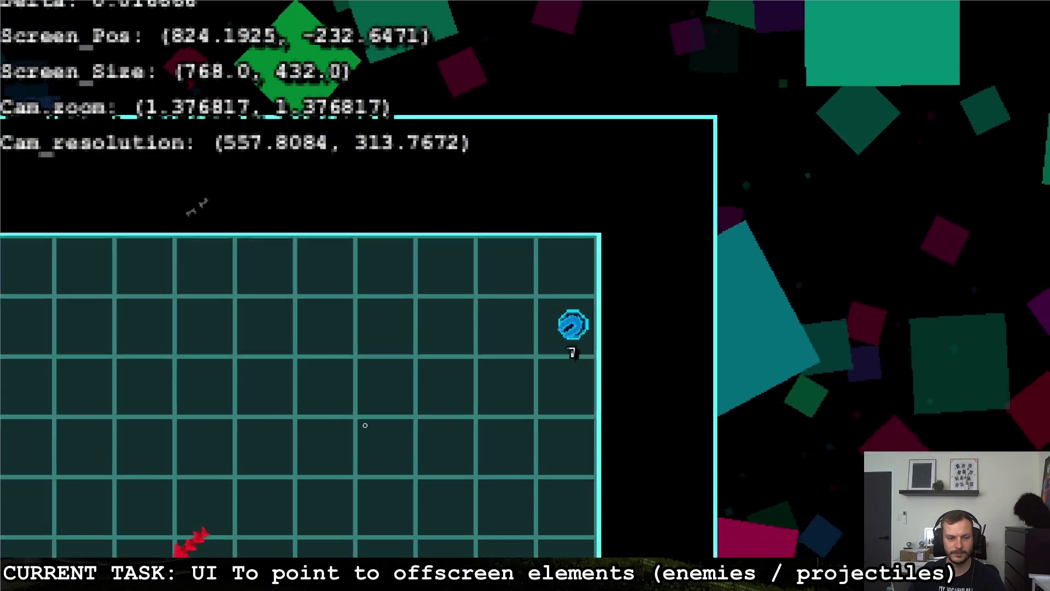
pyautogui.press('s')
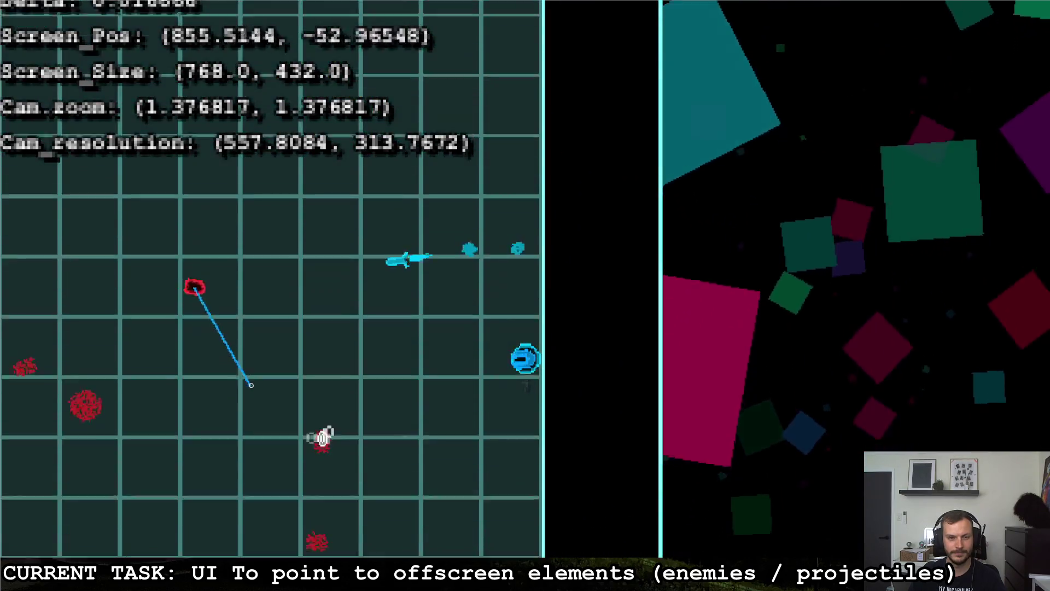
# - Stop the test run and return to the danger_indicator script in the editor
pyautogui.press('a')
pyautogui.press('a')
pyautogui.press('w')
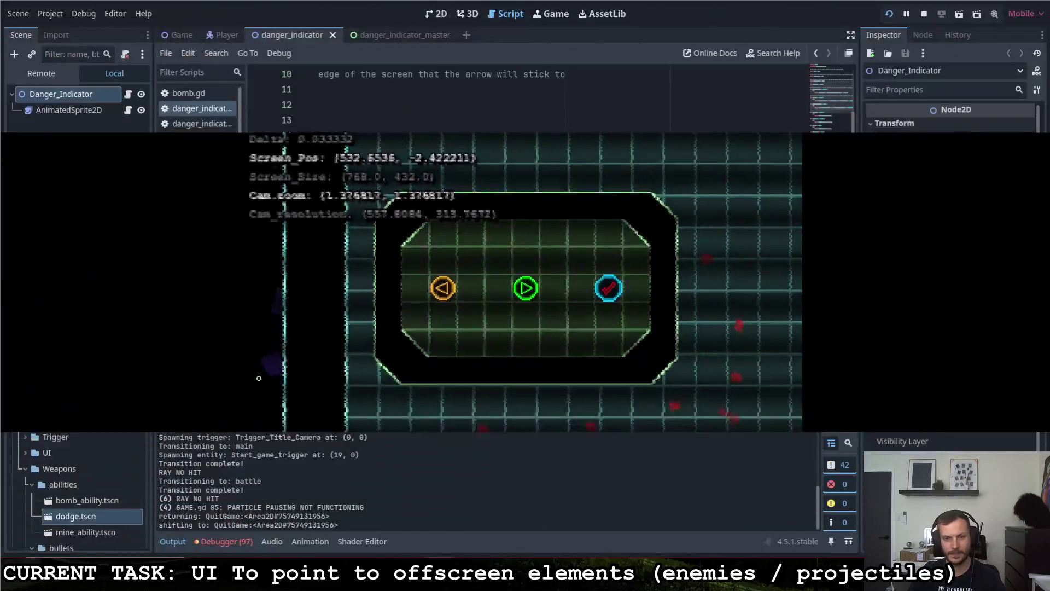
pyautogui.hotkey('ctrl', 'F3')
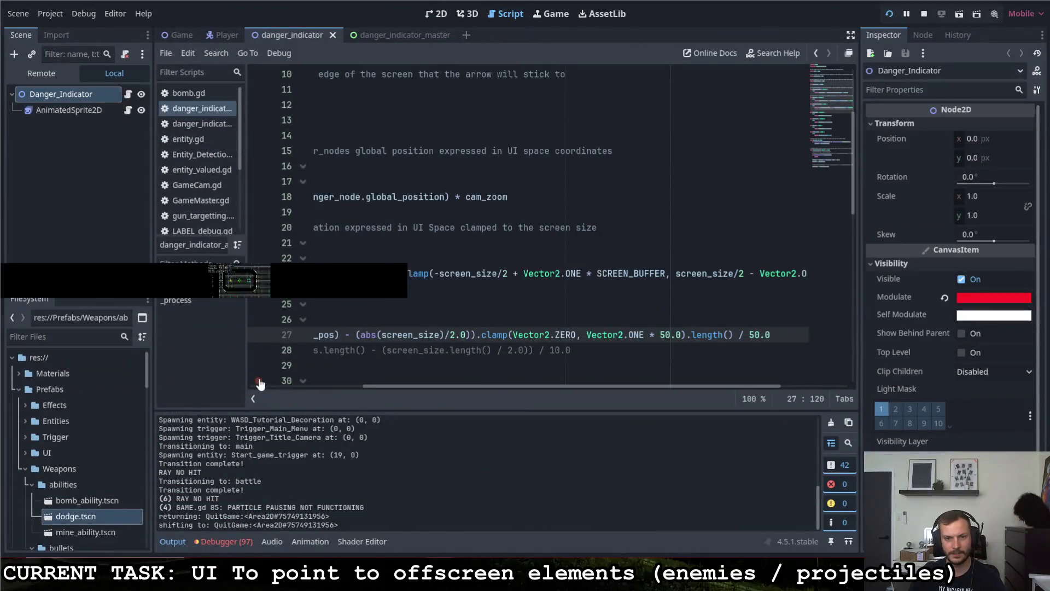
# - Add 'modulate.a -= delta' under the danger_node validity check, then run the project again
pyautogui.moveTo(446, 391); pyautogui.dragTo(274, 388)
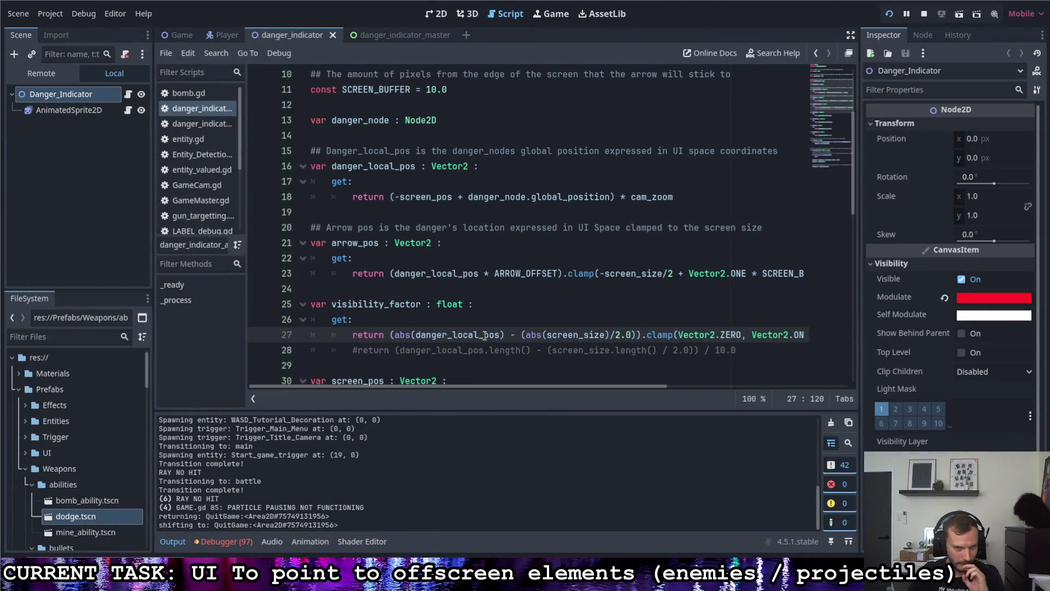
pyautogui.scroll(-4, 476, 326)
pyautogui.scroll(-8, 477, 326)
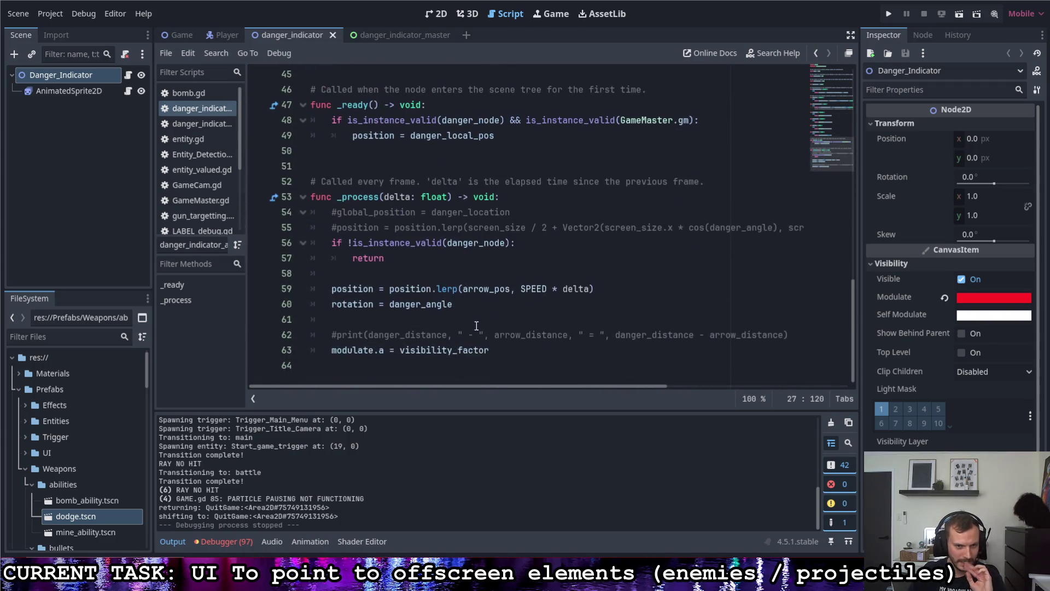
pyautogui.click(525, 243)
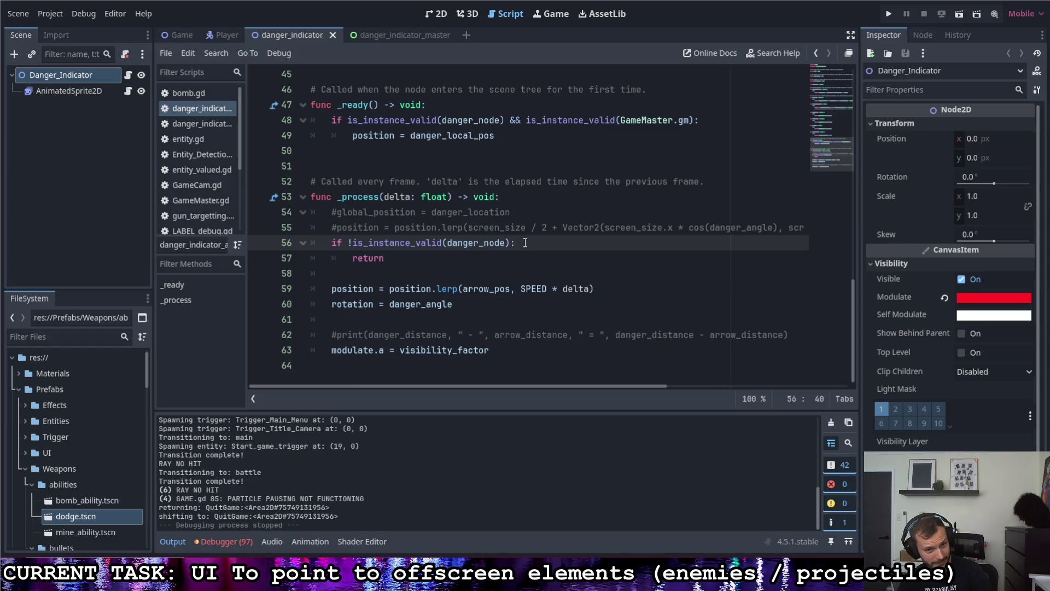
pyautogui.press('Return')
pyautogui.write('modulate.a 0-')
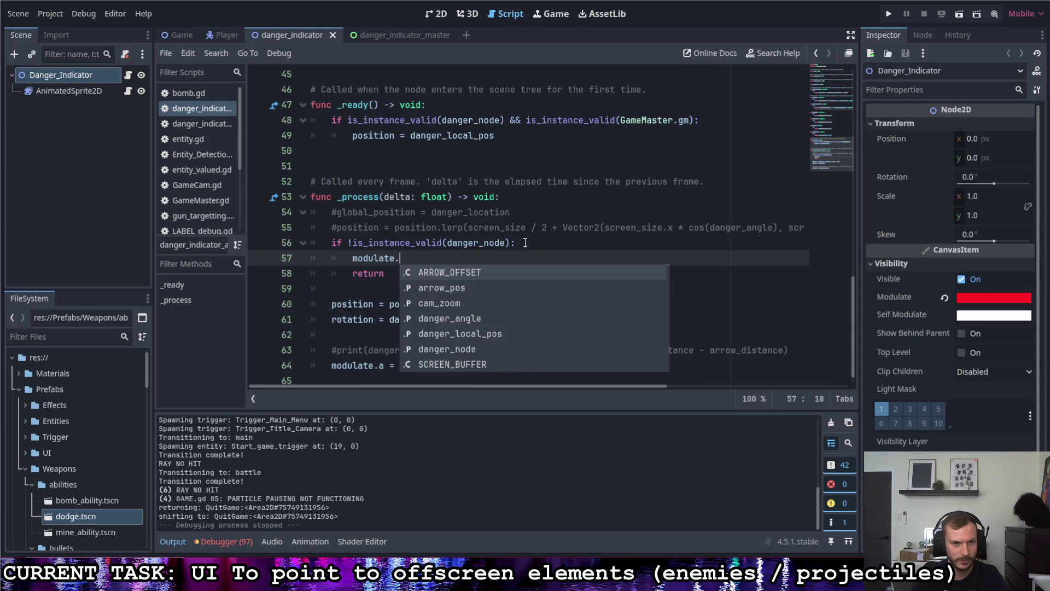
pyautogui.press('BackSpace')
pyautogui.press('BackSpace')
pyautogui.write('-=')
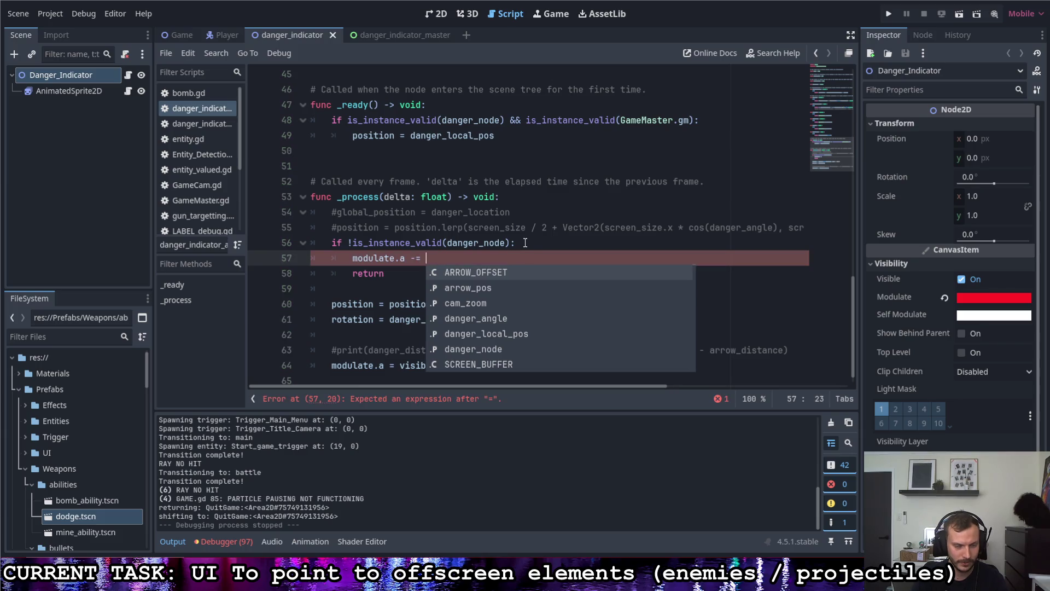
pyautogui.write(' delta')
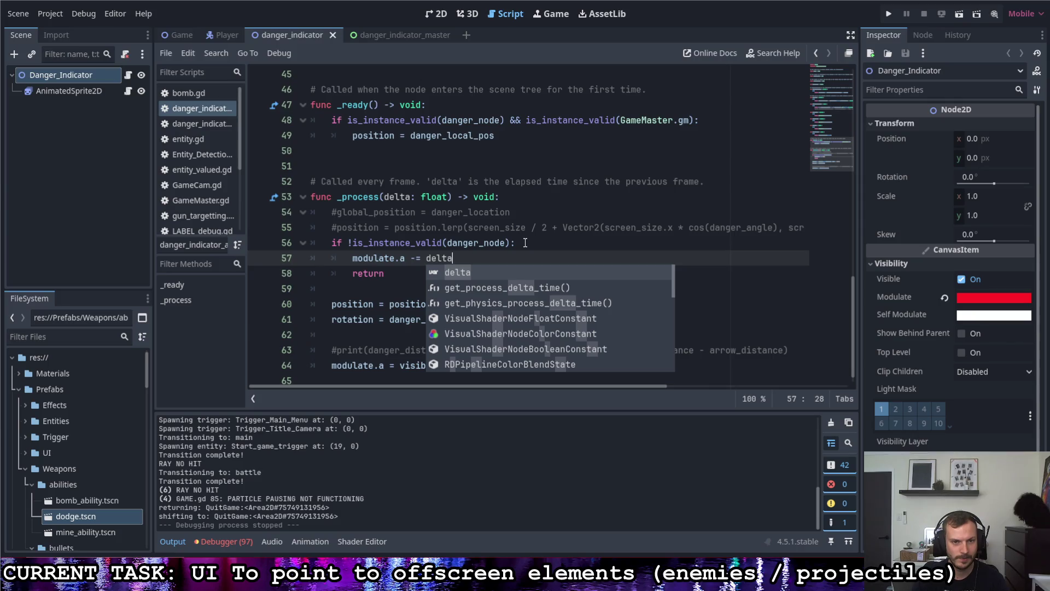
pyautogui.click(525, 242)
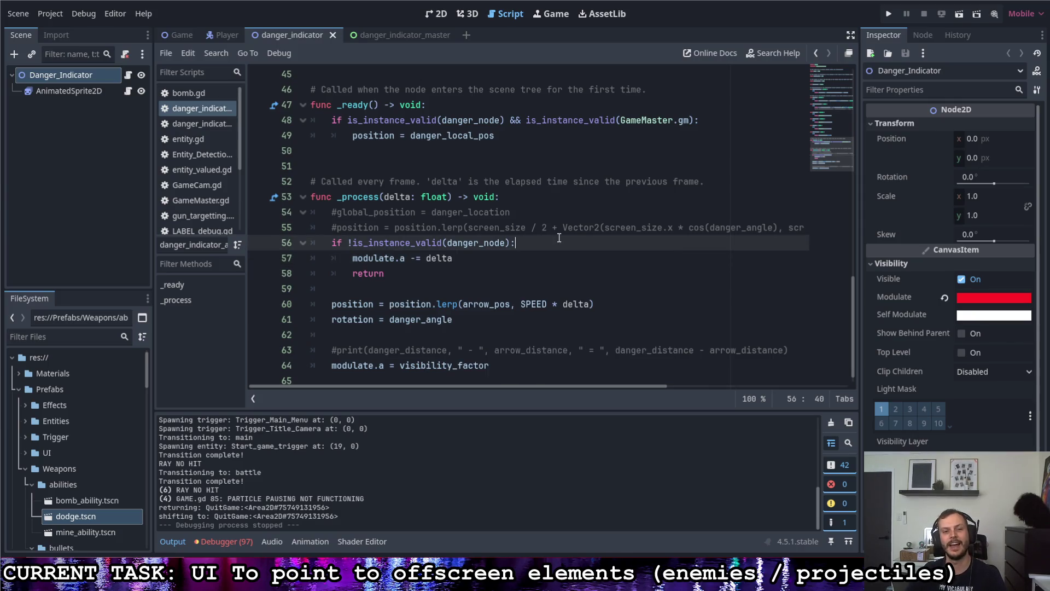
pyautogui.click(889, 13)
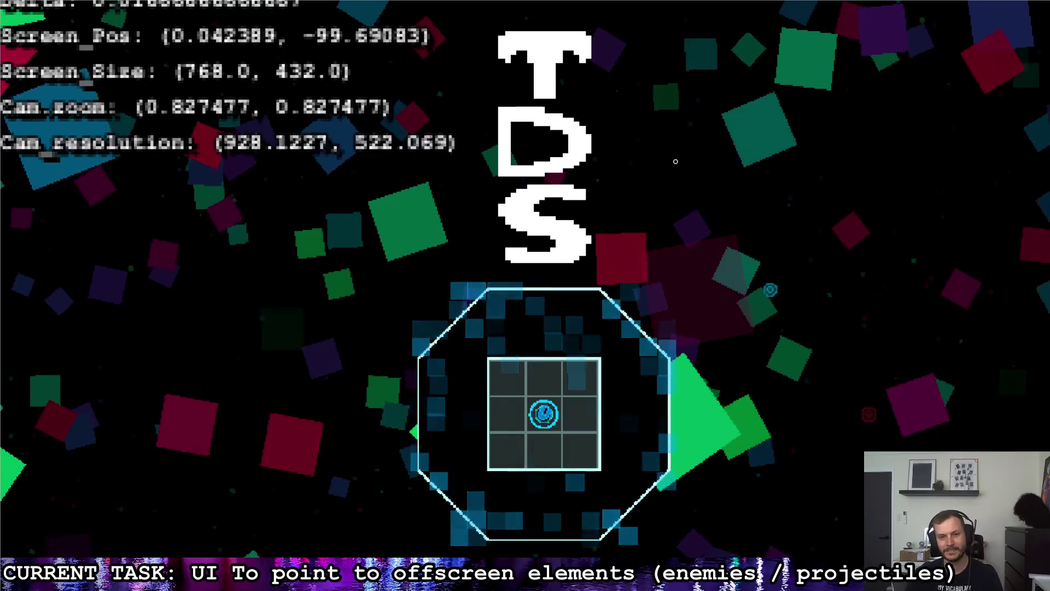
# - Fly the ship into the octagonal room and shoot the red enemy
pyautogui.press('d')
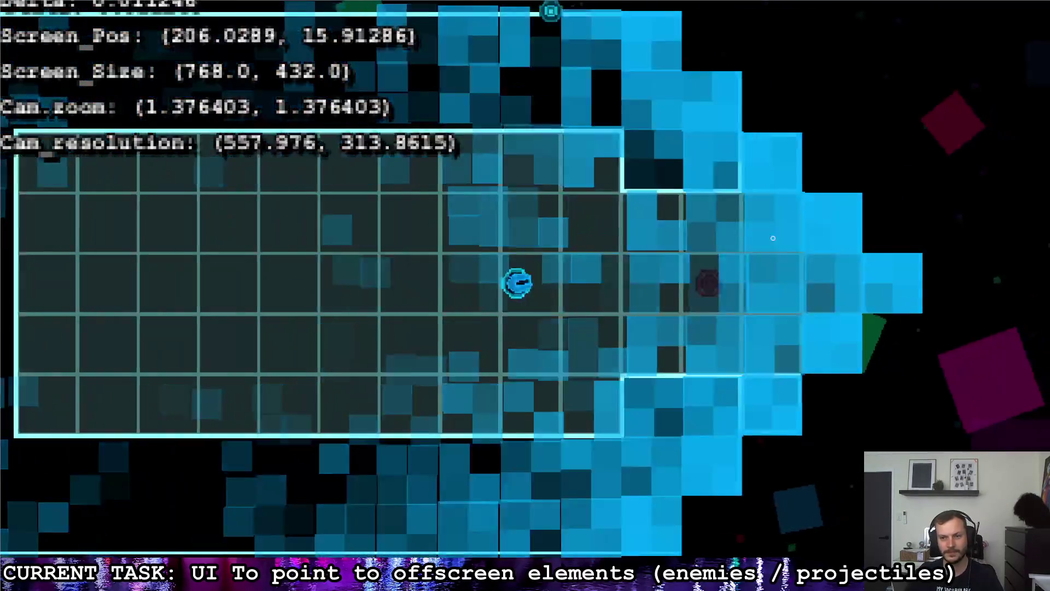
pyautogui.press('d')
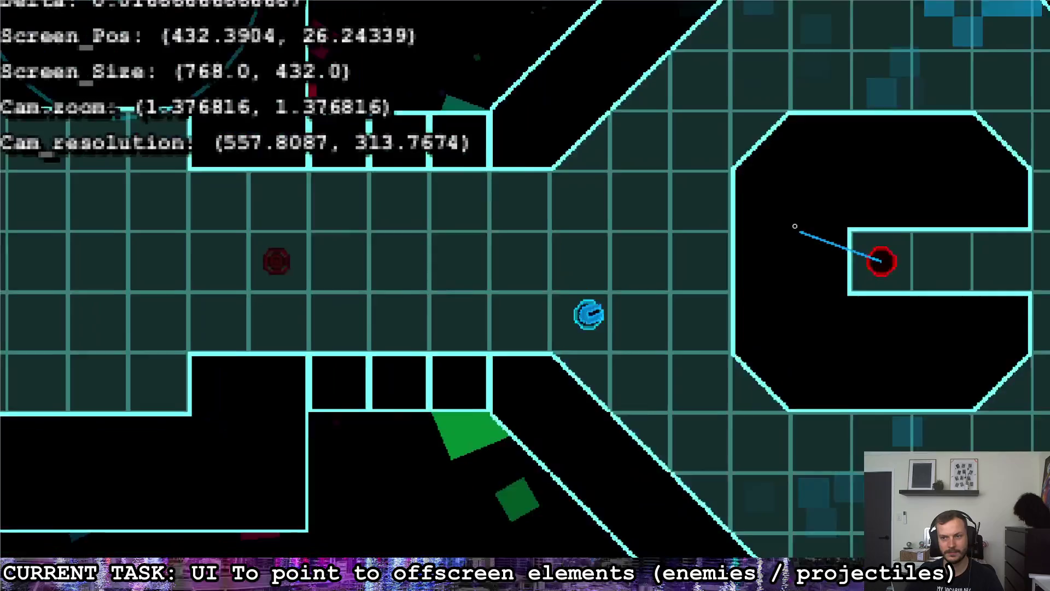
pyautogui.press('s')
pyautogui.press('w')
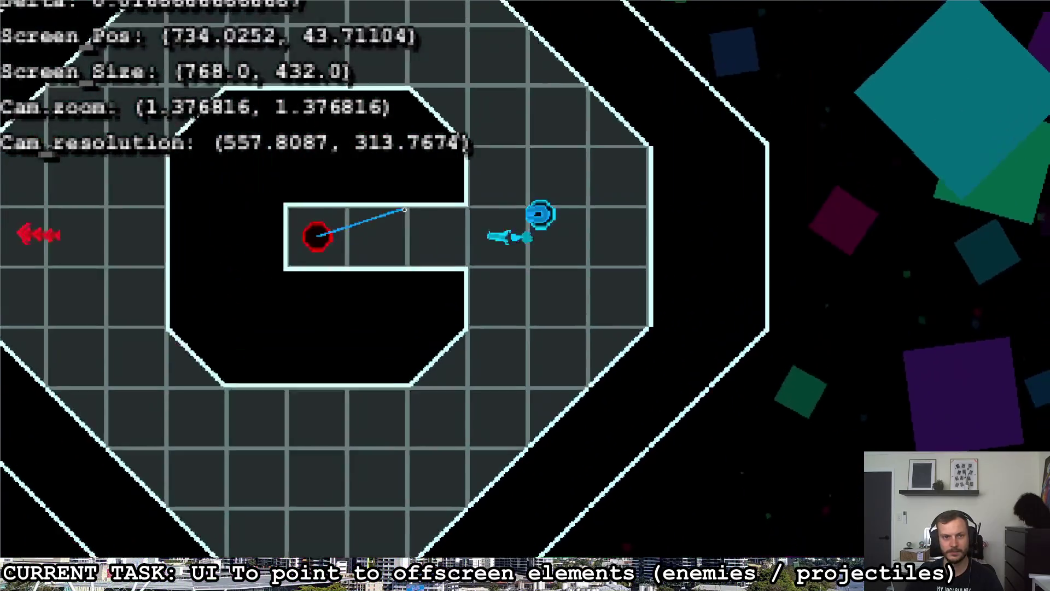
pyautogui.press('w')
pyautogui.click(404, 210)
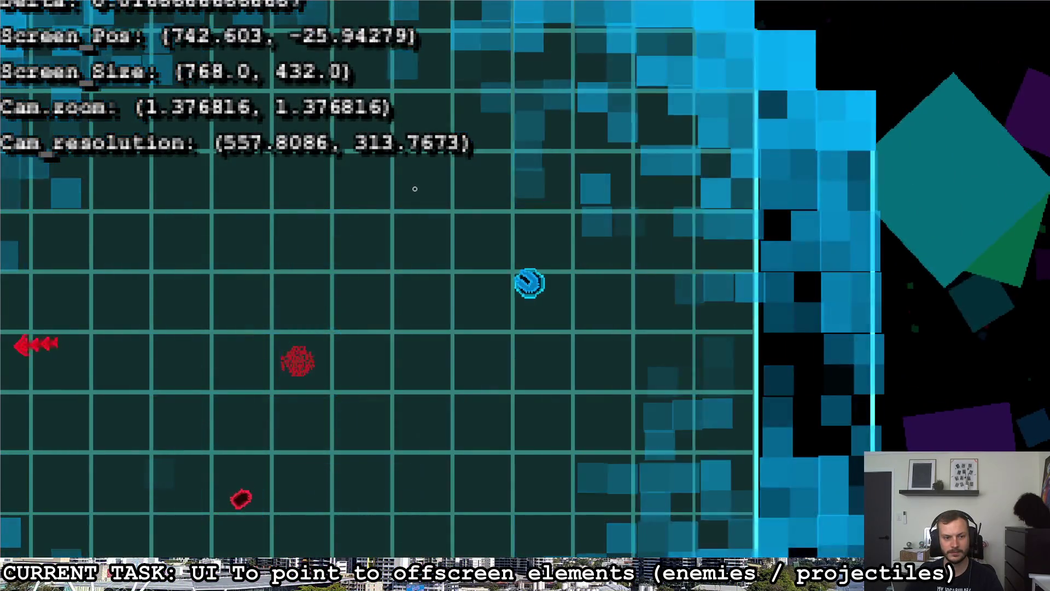
pyautogui.press('d')
pyautogui.press('w')
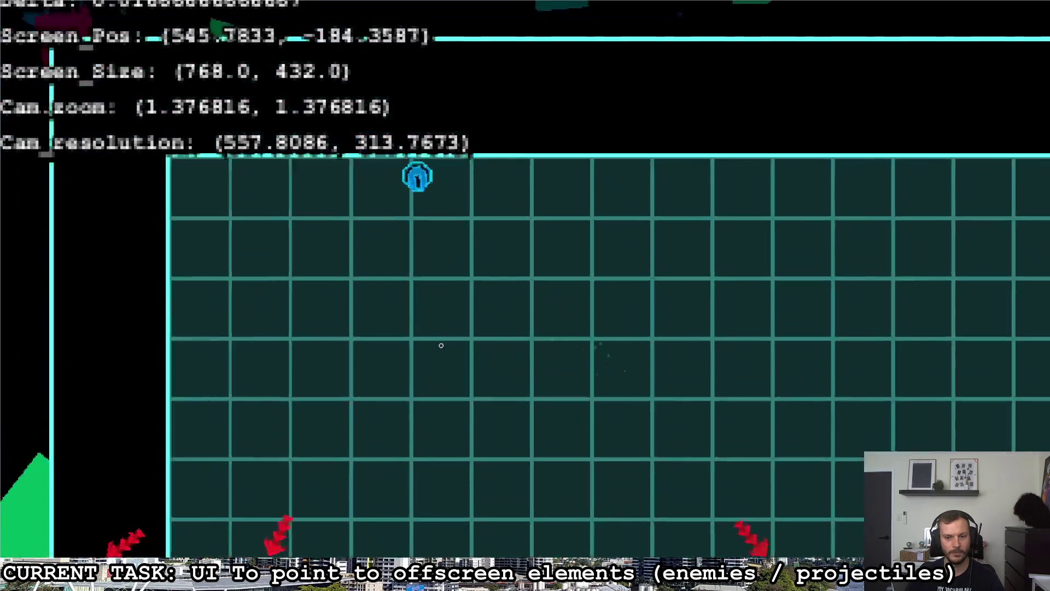
# - Steer the ship around the arena edges to watch the off-screen arrows fade
pyautogui.press('d')
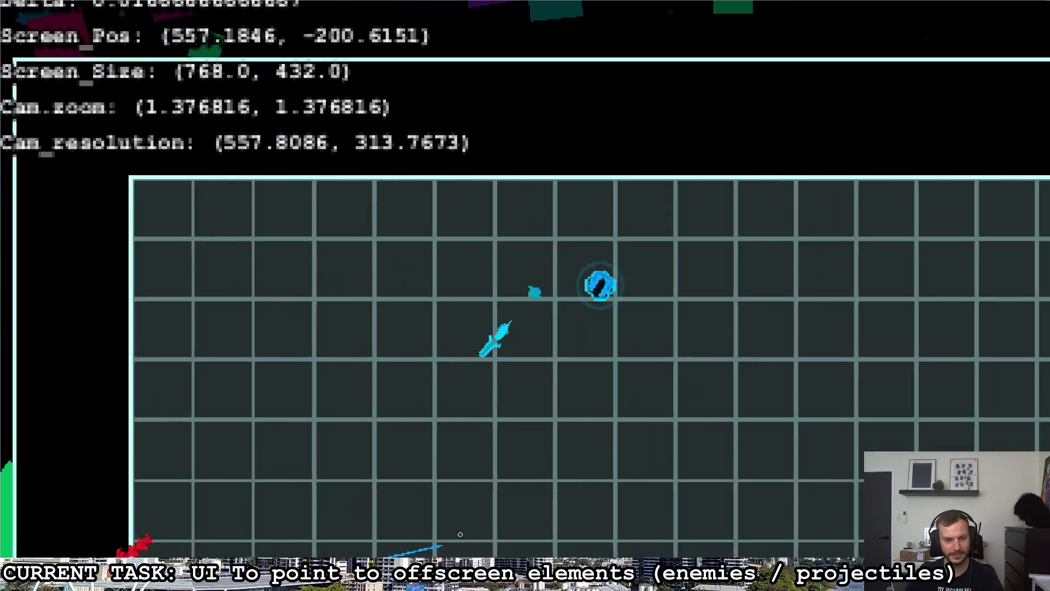
pyautogui.press('s')
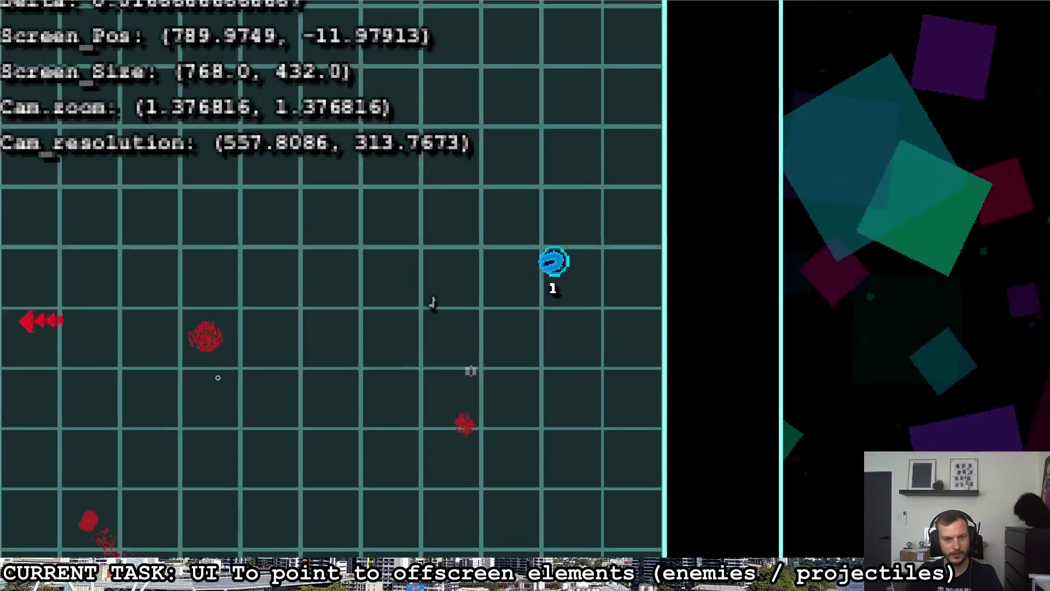
pyautogui.press('w')
pyautogui.press('d')
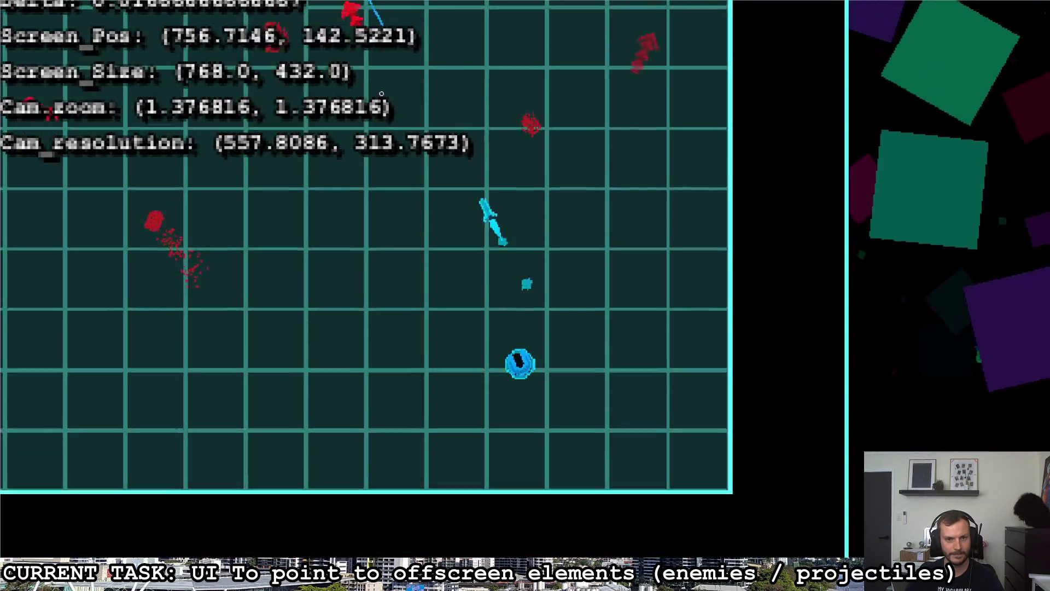
pyautogui.press('a')
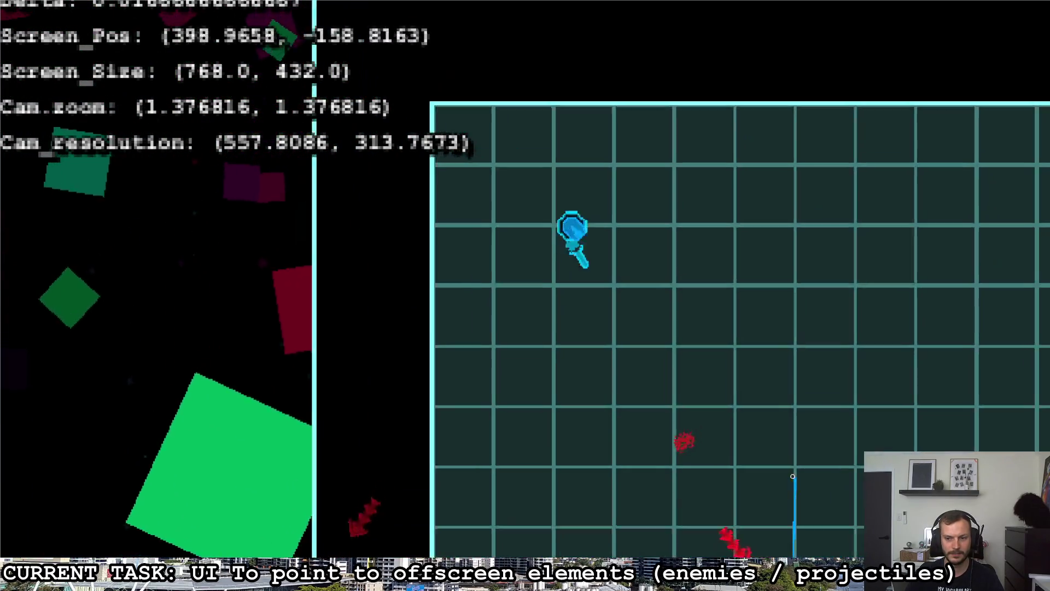
pyautogui.press('d')
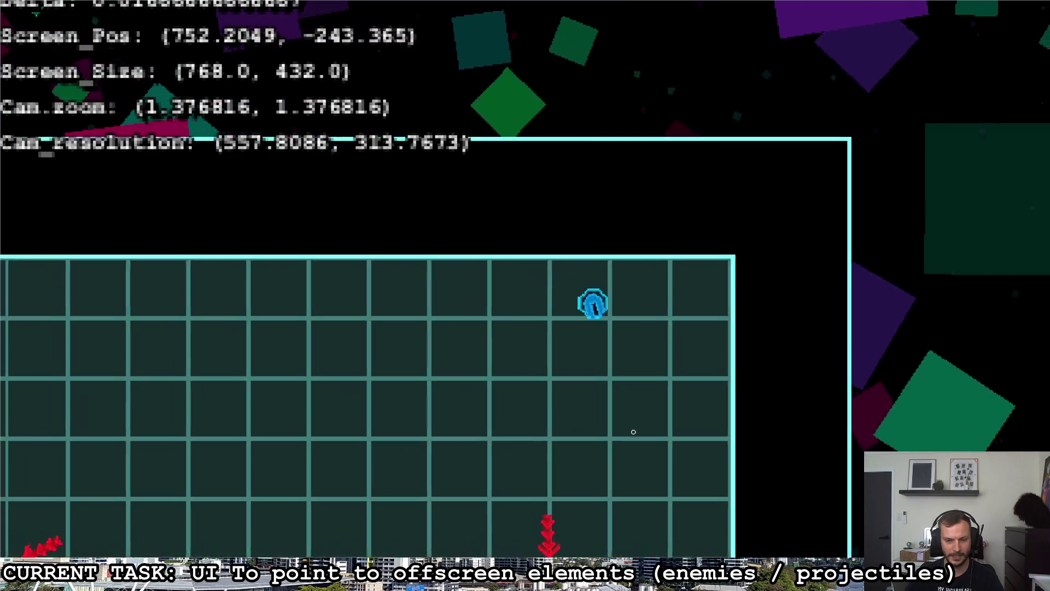
pyautogui.press('s')
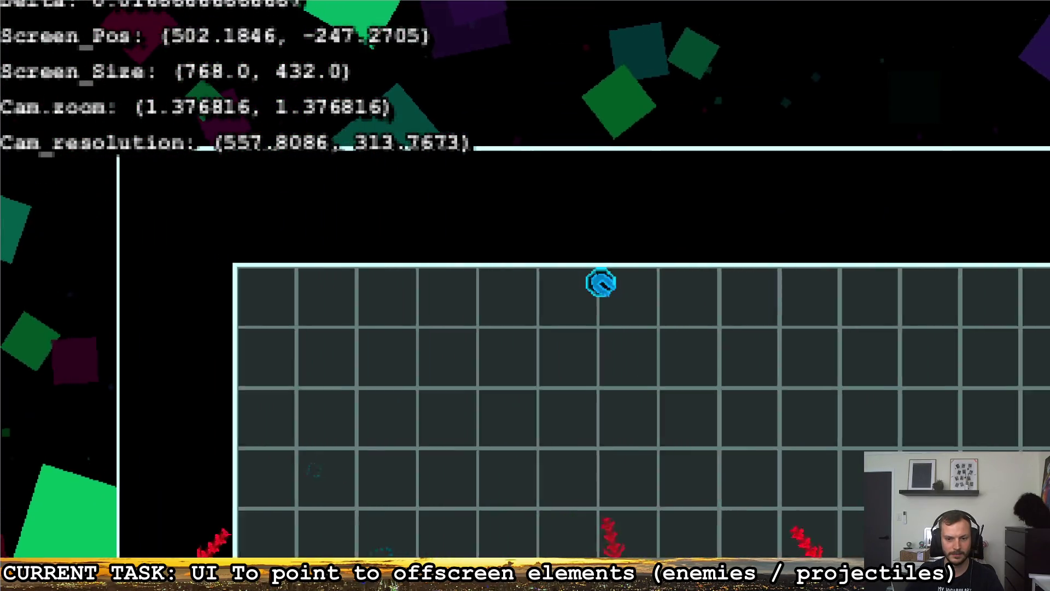
pyautogui.press('d')
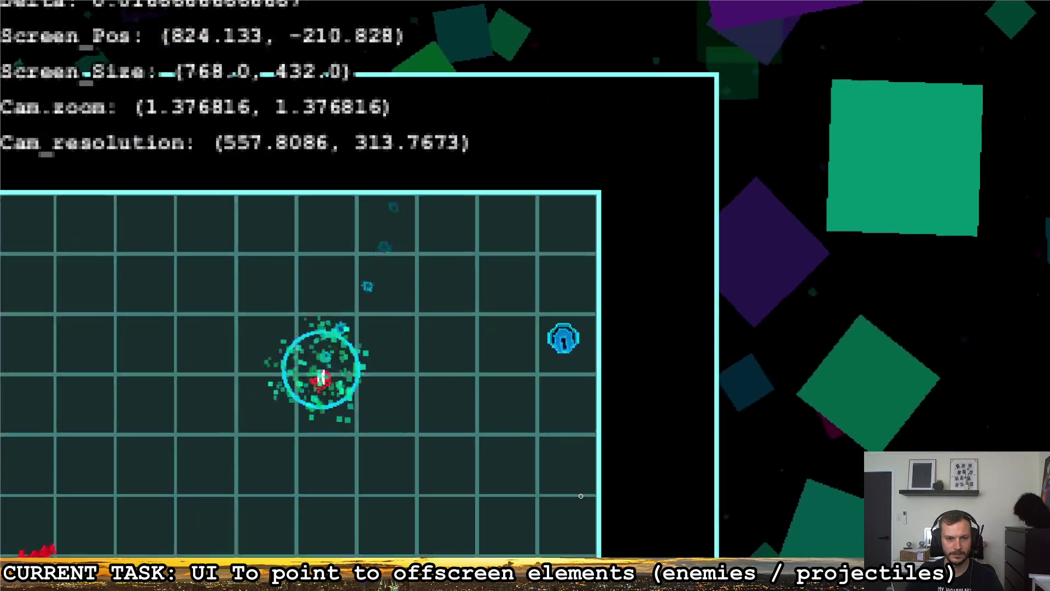
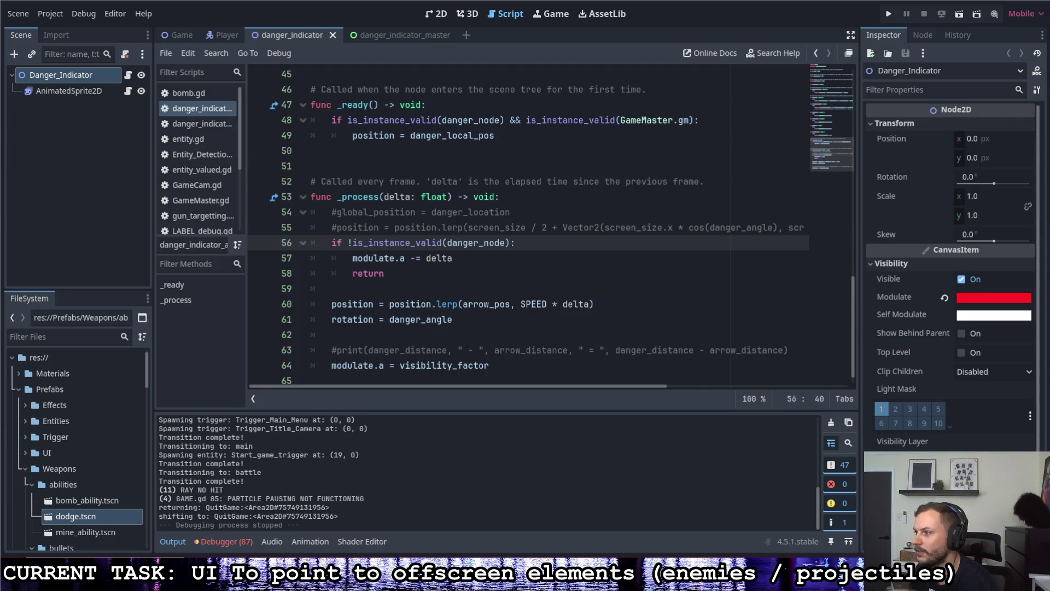
# - Leave the UI_DangerIndicator script at line 60, switch to the Game scene's GameMaster.gd, and minimise Godot
pyautogui.click(399, 304)
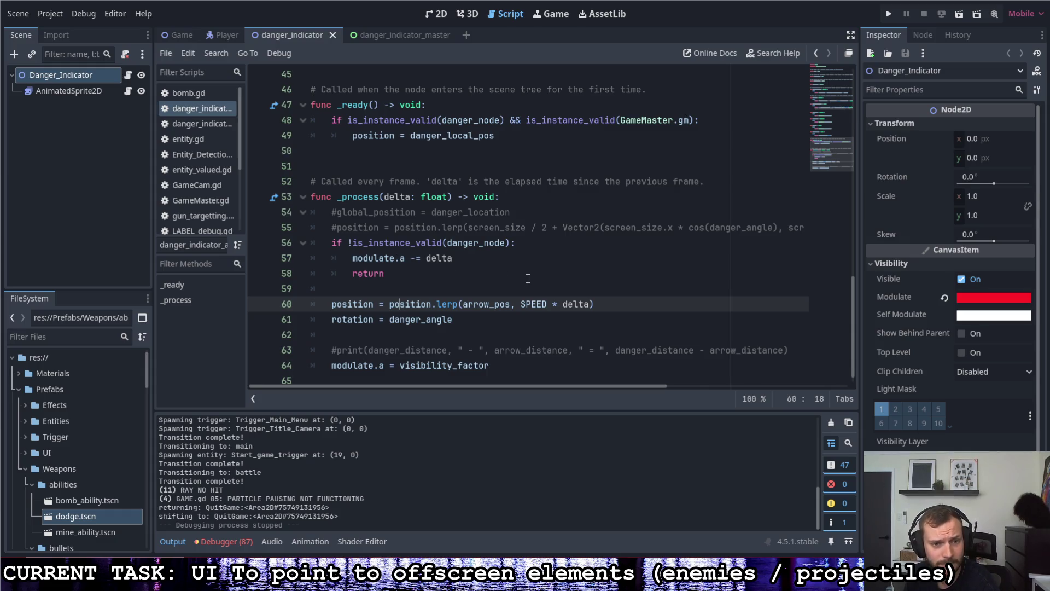
pyautogui.scroll(-1, 524, 274)
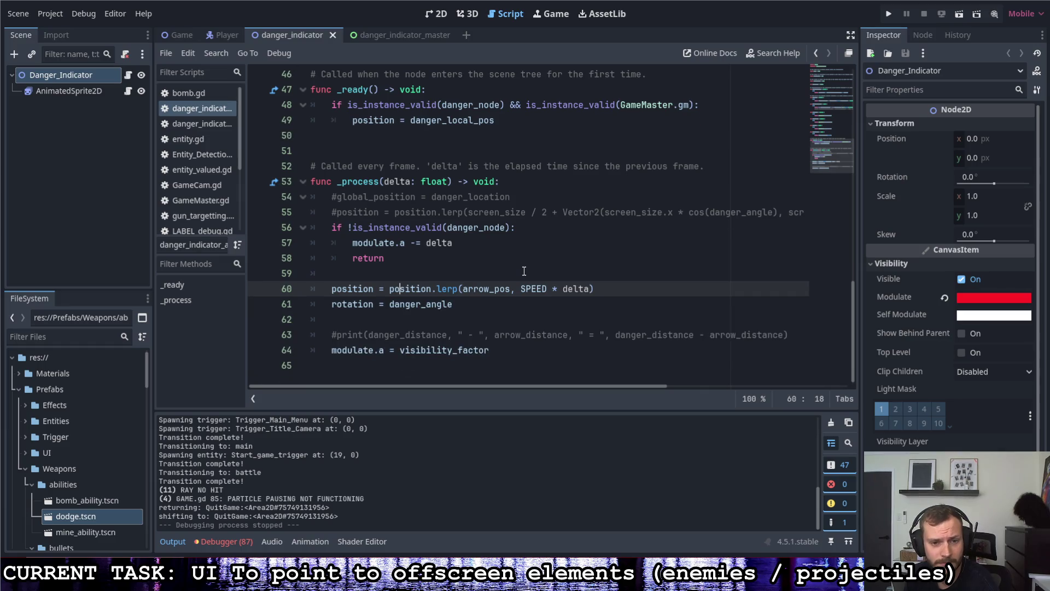
pyautogui.scroll(1, 526, 268)
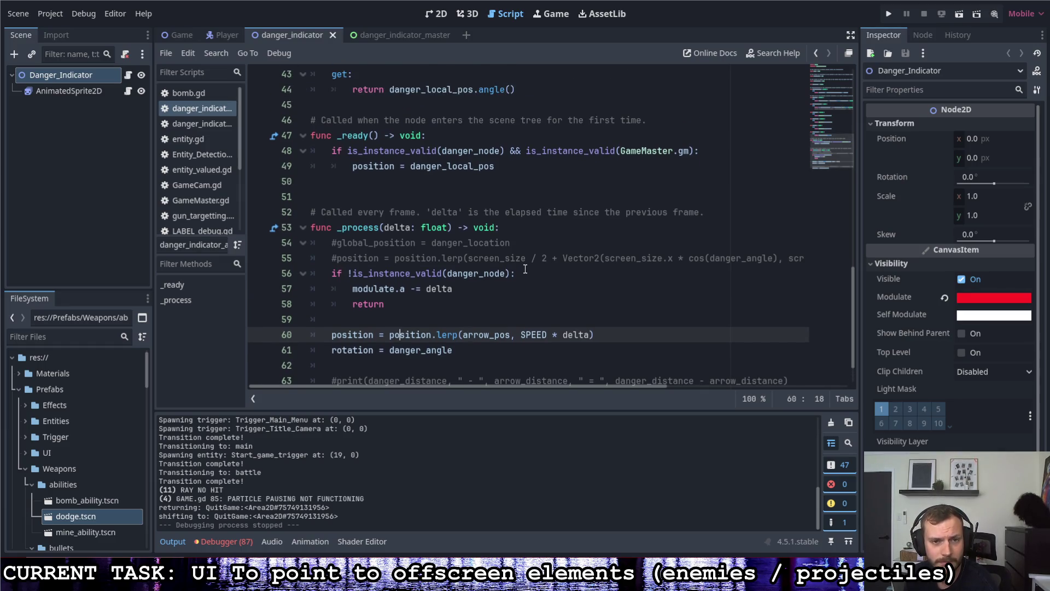
pyautogui.scroll(-1, 525, 269)
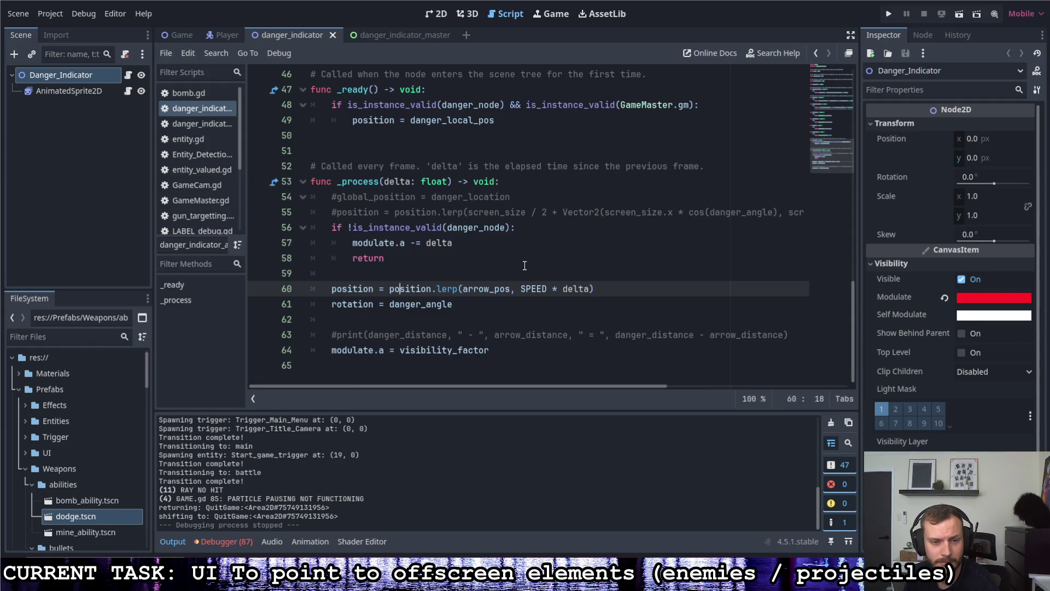
pyautogui.scroll(15, 525, 265)
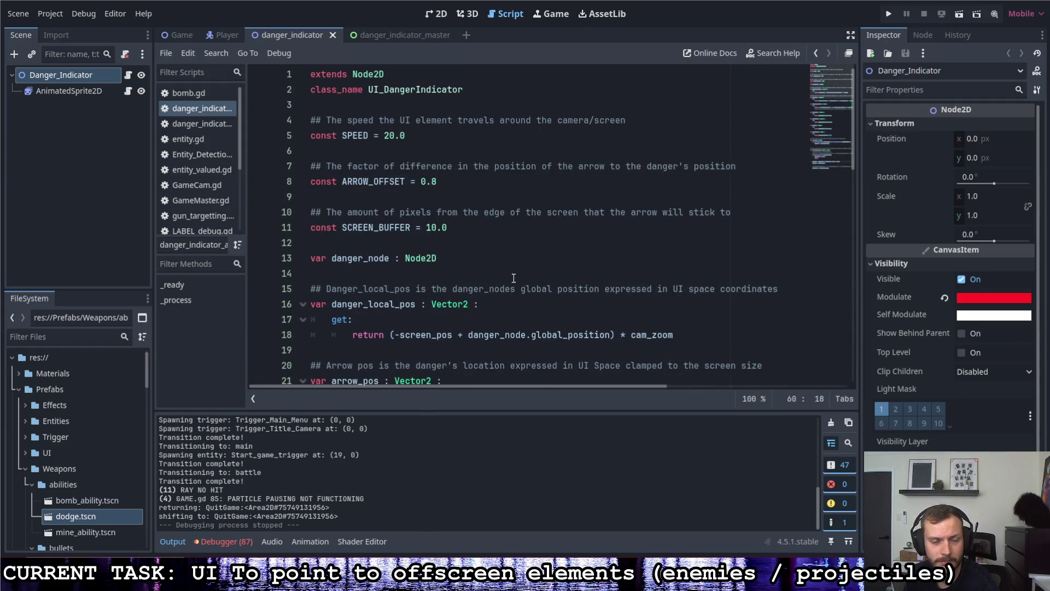
pyautogui.click(176, 37)
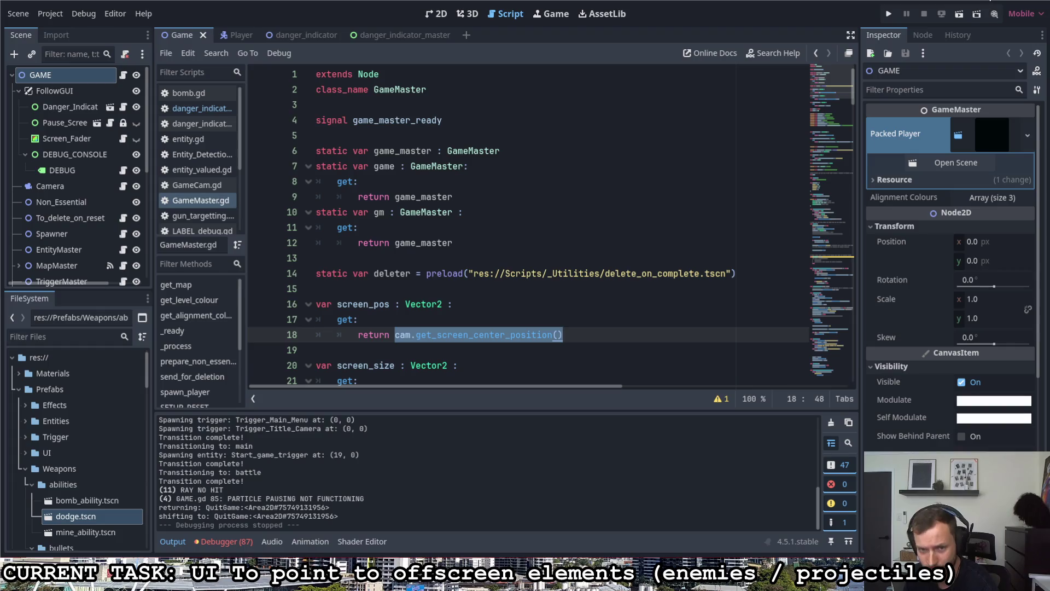
pyautogui.click(990, 2)
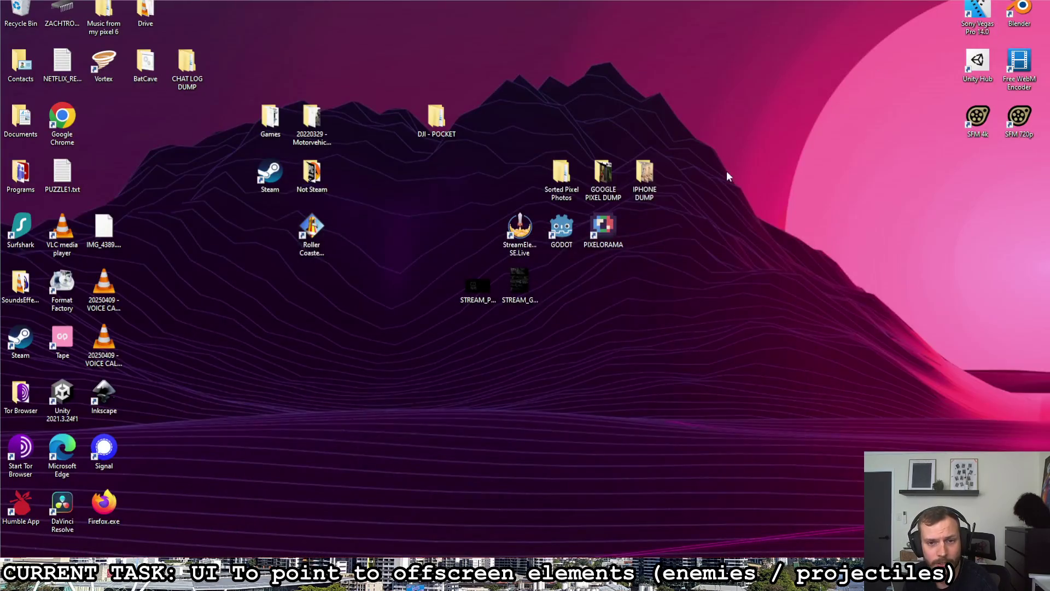
# - Restore the Godot editor from the taskbar and switch to STREAM_GODOT_TODO.png in Paint
pyautogui.rightClick(528, 257)
pyautogui.click(431, 516)
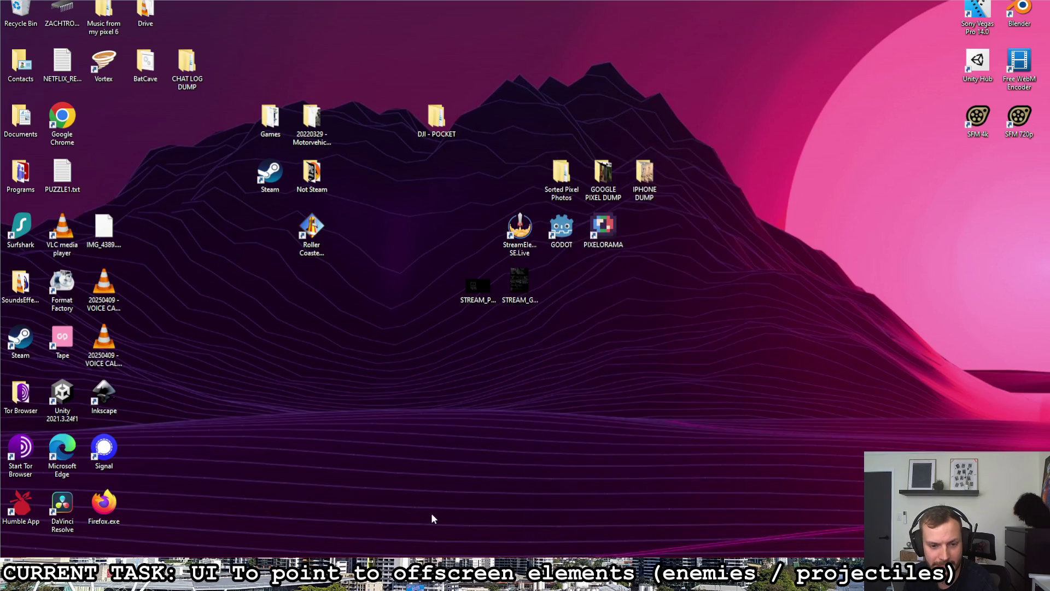
pyautogui.moveTo(398, 572)
pyautogui.click(395, 528)
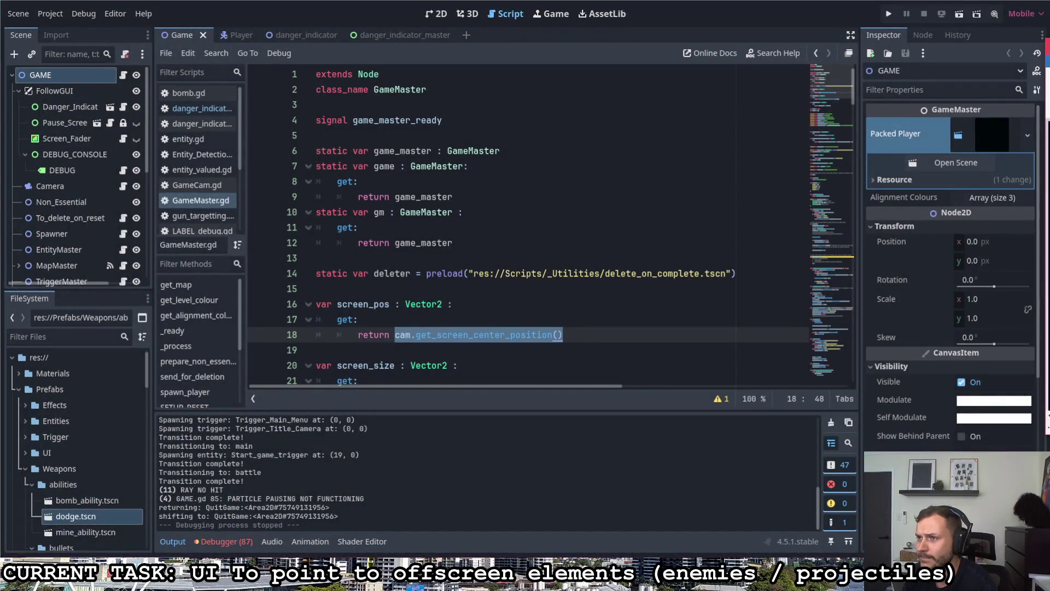
pyautogui.hotkey('alt', 'Tab')
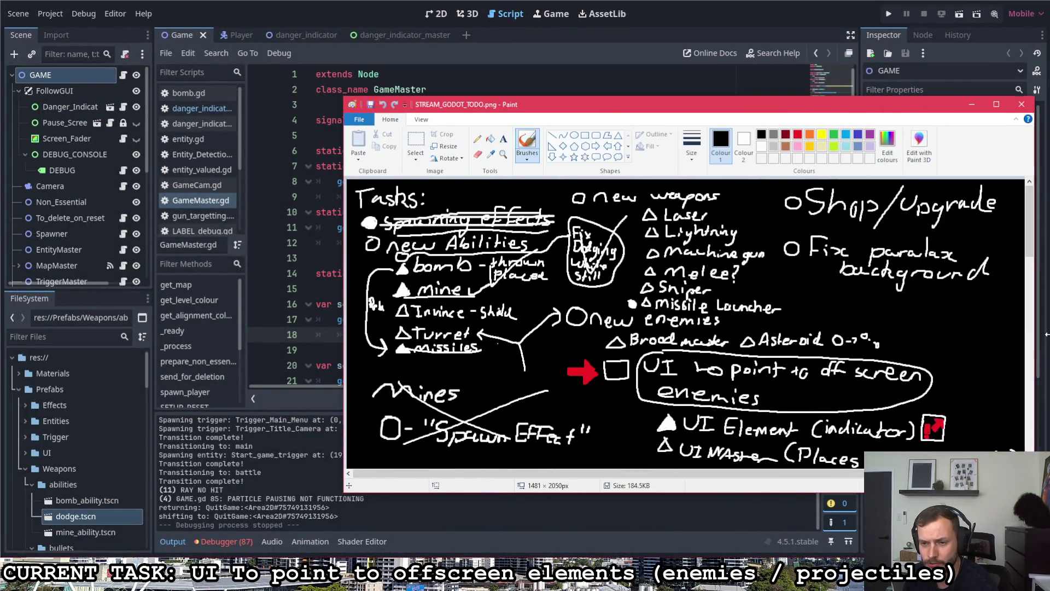
# - Reposition the Paint window over the editor and make white the primary drawing colour
pyautogui.moveTo(792, 111); pyautogui.dragTo(608, 88)
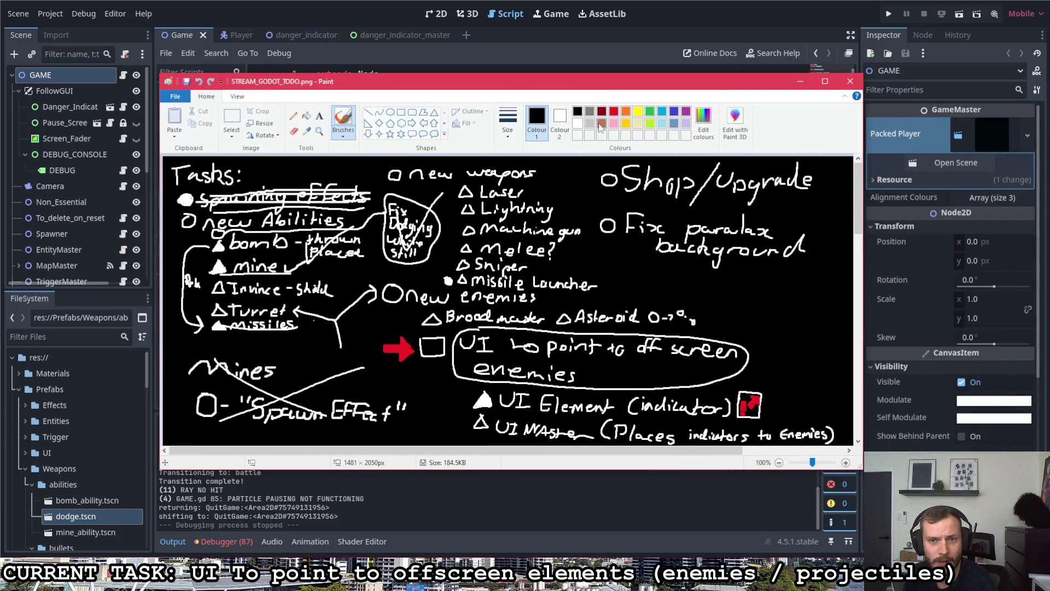
pyautogui.click(578, 123)
pyautogui.click(559, 121)
pyautogui.click(578, 111)
# - Tick the box by the red arrow and strike through the off-screen enemies note and UI MAster line
pyautogui.moveTo(431, 345)
pyautogui.mouseDown()
pyautogui.moveTo(441, 341)
pyautogui.moveTo(410, 343)
pyautogui.moveTo(429, 350)
pyautogui.mouseUp()
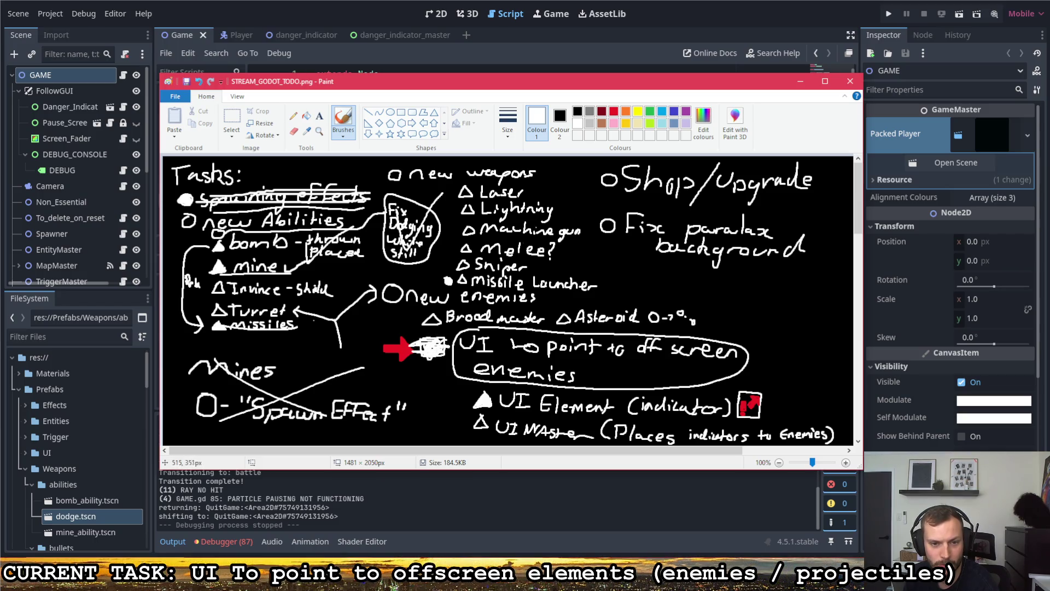
pyautogui.moveTo(451, 346); pyautogui.dragTo(534, 343)
pyautogui.moveTo(550, 352); pyautogui.dragTo(771, 387)
pyautogui.moveTo(473, 374); pyautogui.dragTo(607, 377)
pyautogui.hotkey('ctrl', 'z')
pyautogui.hotkey('ctrl', 'z')
pyautogui.hotkey('ctrl', 'z')
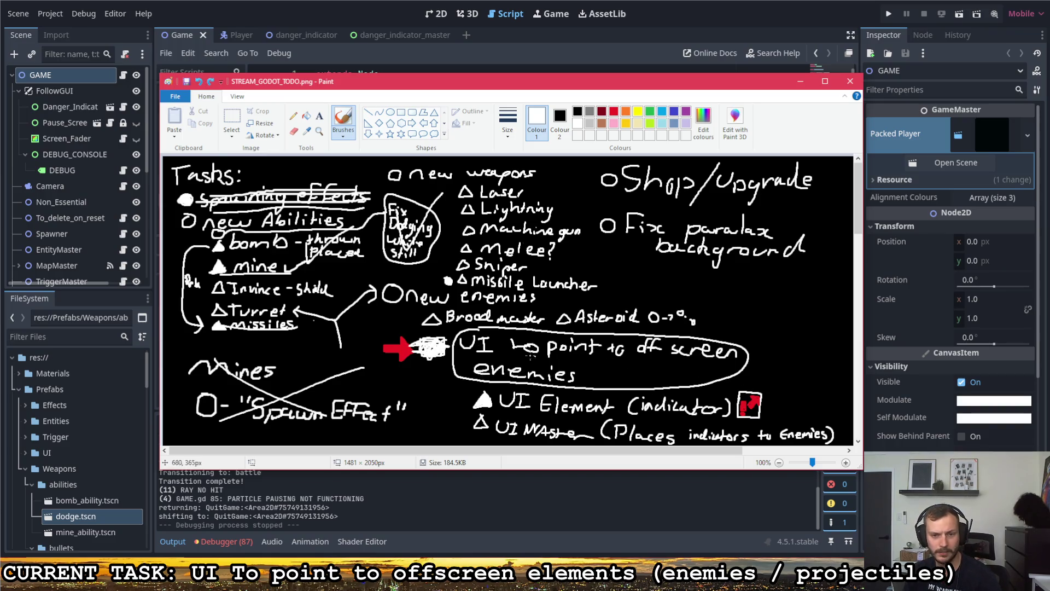
pyautogui.moveTo(564, 380)
pyautogui.mouseDown()
pyautogui.moveTo(643, 339)
pyautogui.moveTo(662, 379)
pyautogui.moveTo(735, 353)
pyautogui.mouseUp()
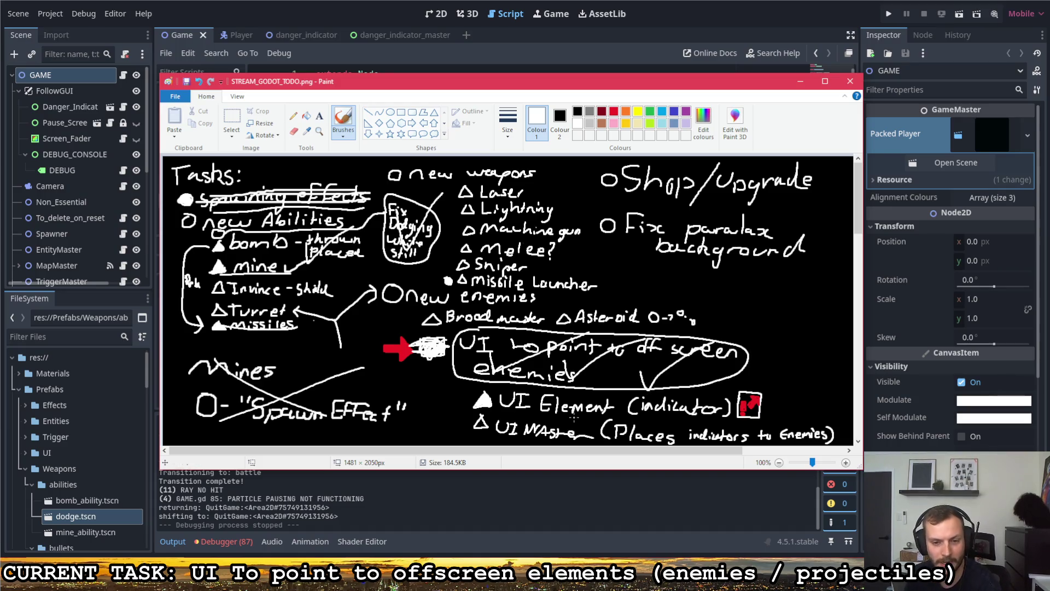
pyautogui.moveTo(481, 424); pyautogui.dragTo(629, 438)
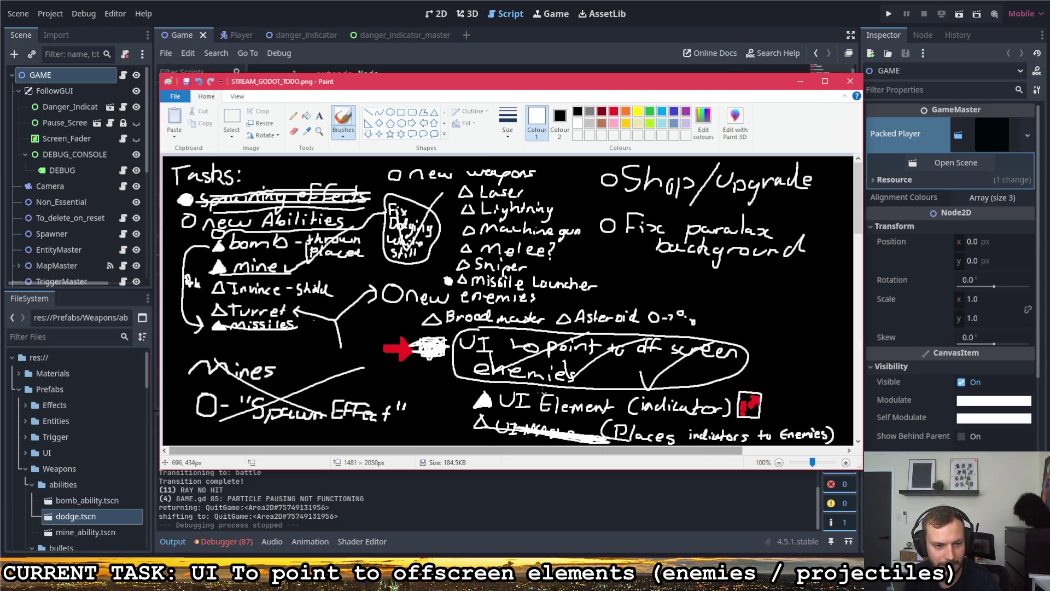
pyautogui.scroll(-10, 515, 387)
pyautogui.scroll(-5, 515, 387)
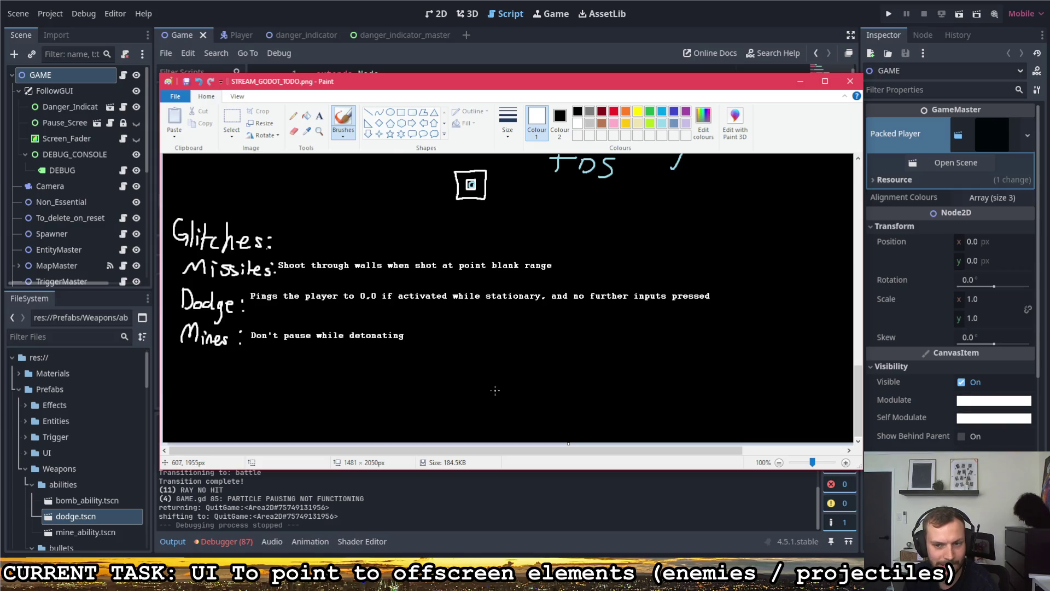
# - Undo the UI MAster scribble and delete the UI Element and UI MAster lines with a rectangular selection
pyautogui.scroll(15, 497, 387)
pyautogui.scroll(1, 498, 386)
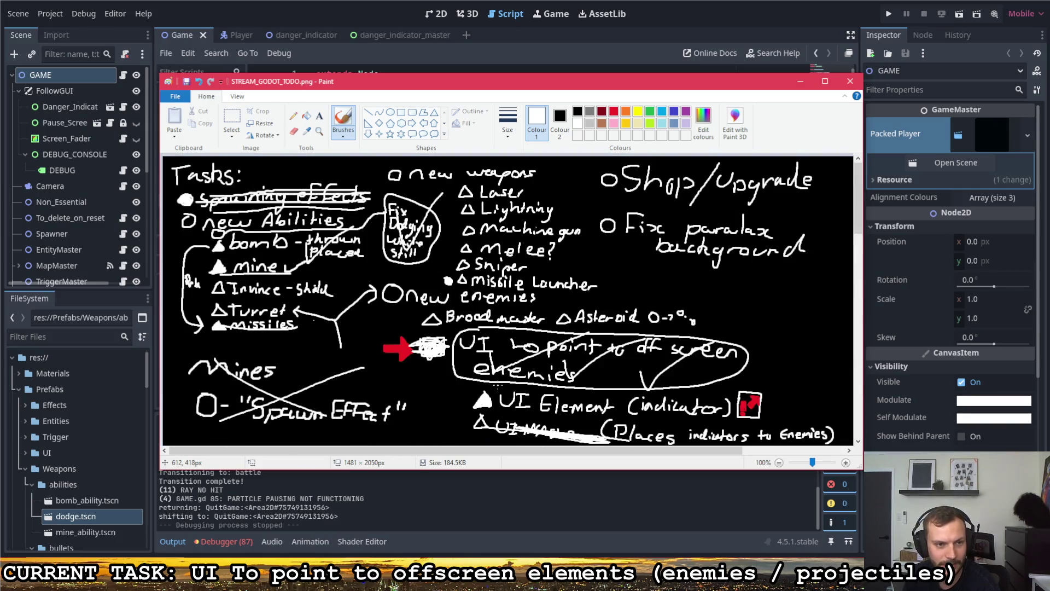
pyautogui.scroll(-2, 498, 383)
pyautogui.scroll(2, 501, 380)
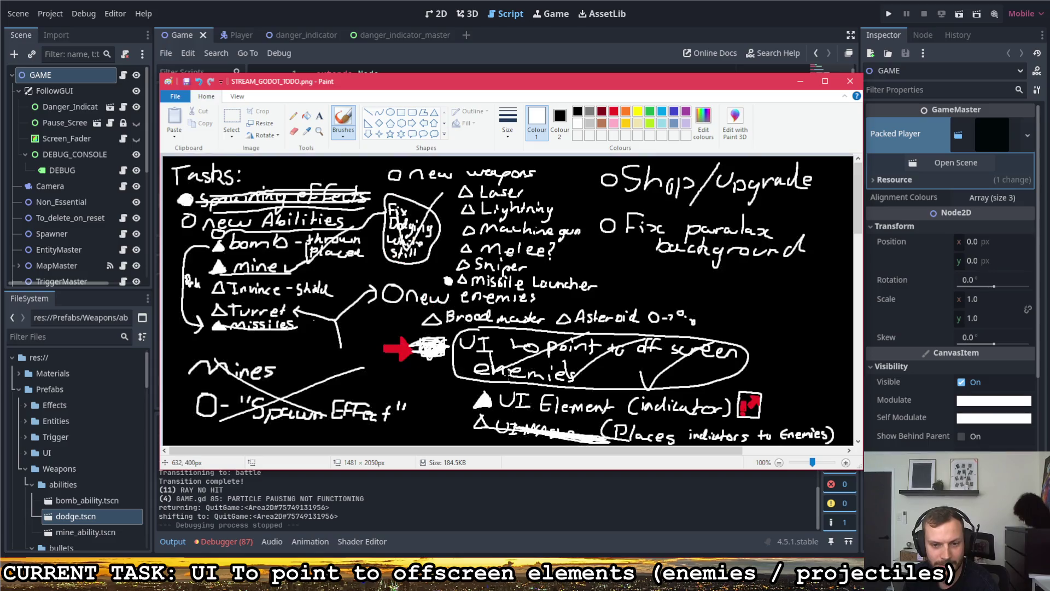
pyautogui.scroll(-1, 505, 372)
pyautogui.hotkey('ctrl', 'z')
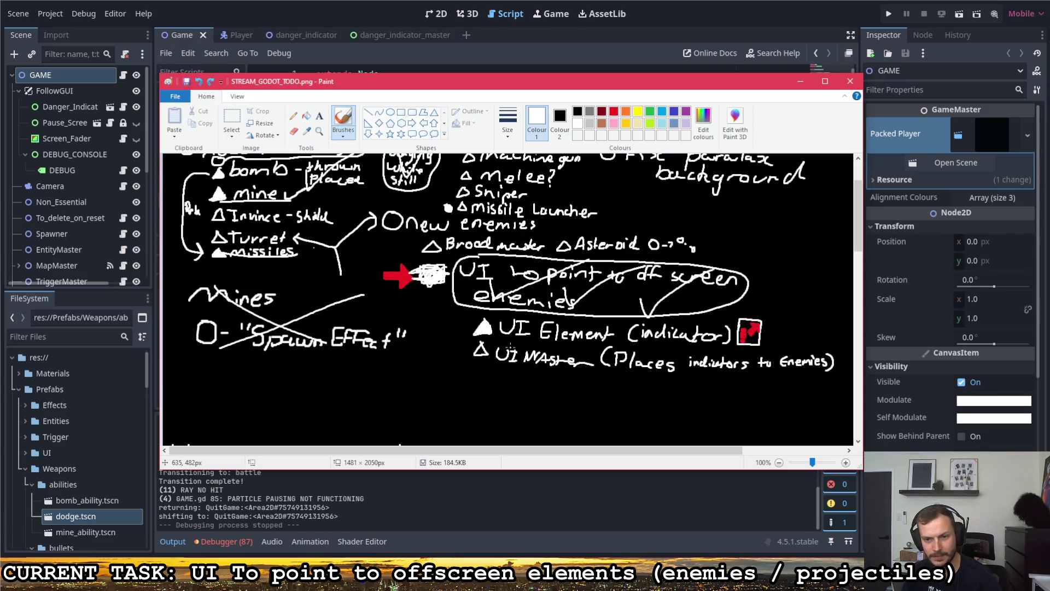
pyautogui.click(232, 122)
pyautogui.moveTo(837, 380)
pyautogui.mouseDown()
pyautogui.moveTo(496, 310)
pyautogui.moveTo(459, 312)
pyautogui.mouseUp()
pyautogui.press('Delete')
# - Draw a new bullet circle with the brush below the Settings menu item
pyautogui.scroll(1, 476, 219)
pyautogui.scroll(-1, 473, 215)
pyautogui.scroll(-1, 474, 216)
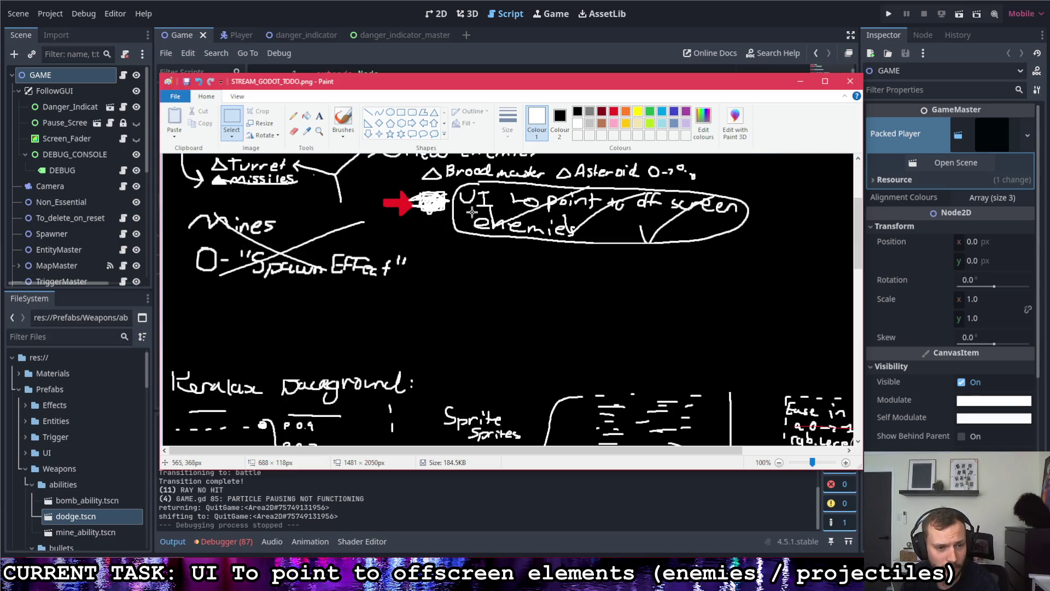
pyautogui.click(343, 118)
pyautogui.scroll(-2, 353, 242)
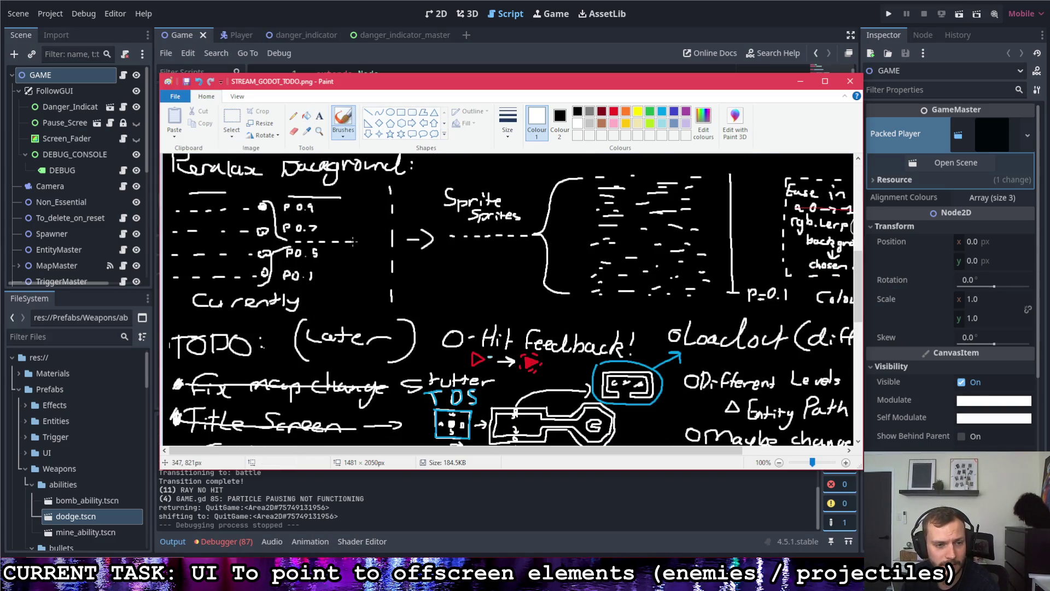
pyautogui.scroll(-4, 353, 241)
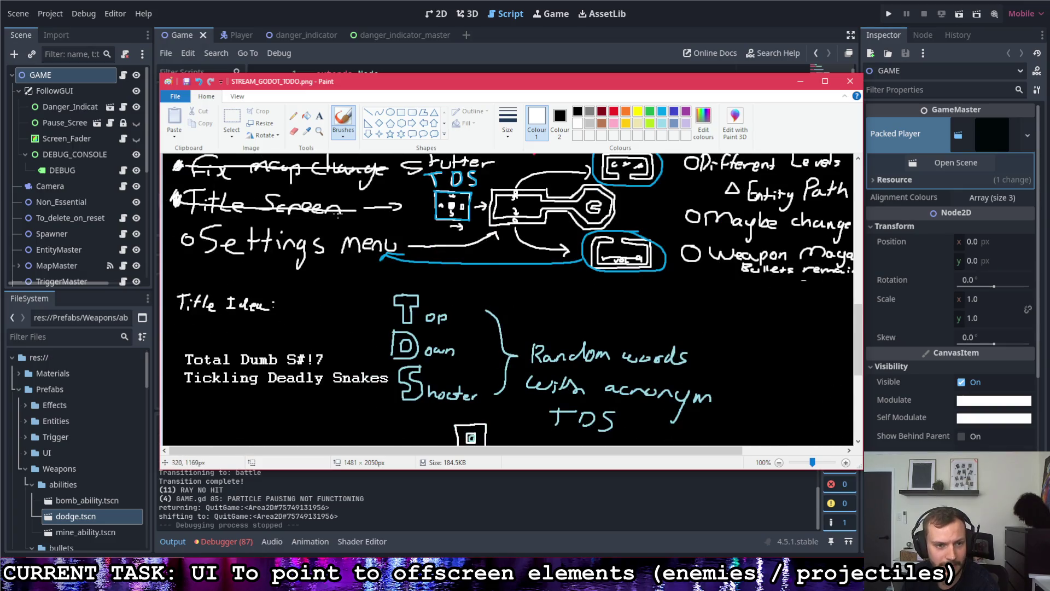
pyautogui.scroll(1, 344, 221)
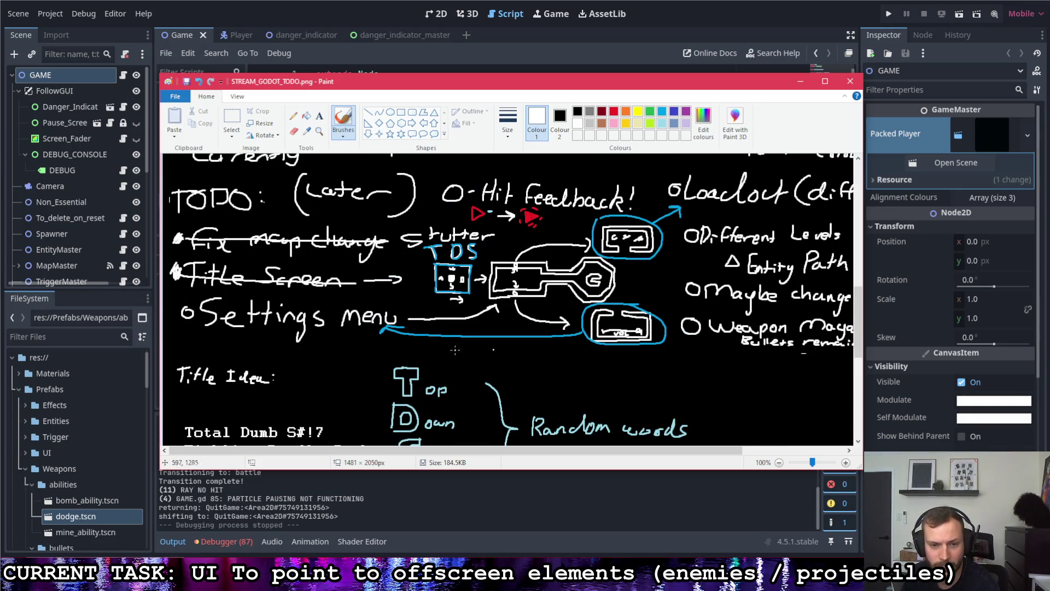
pyautogui.scroll(-1, 263, 339)
pyautogui.click(232, 122)
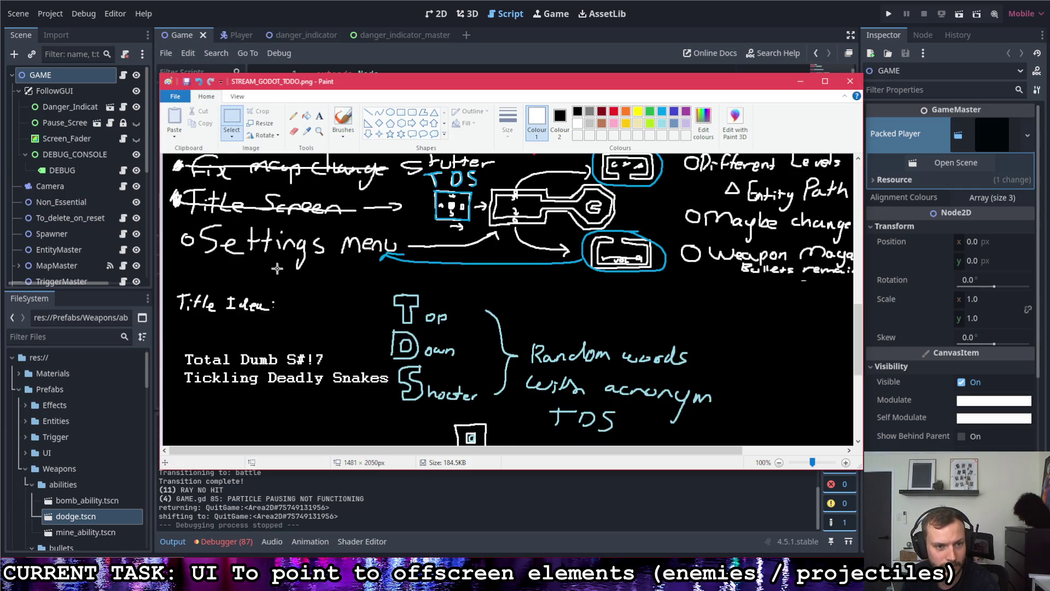
pyautogui.scroll(-2, 273, 264)
pyautogui.scroll(2, 291, 262)
pyautogui.click(343, 118)
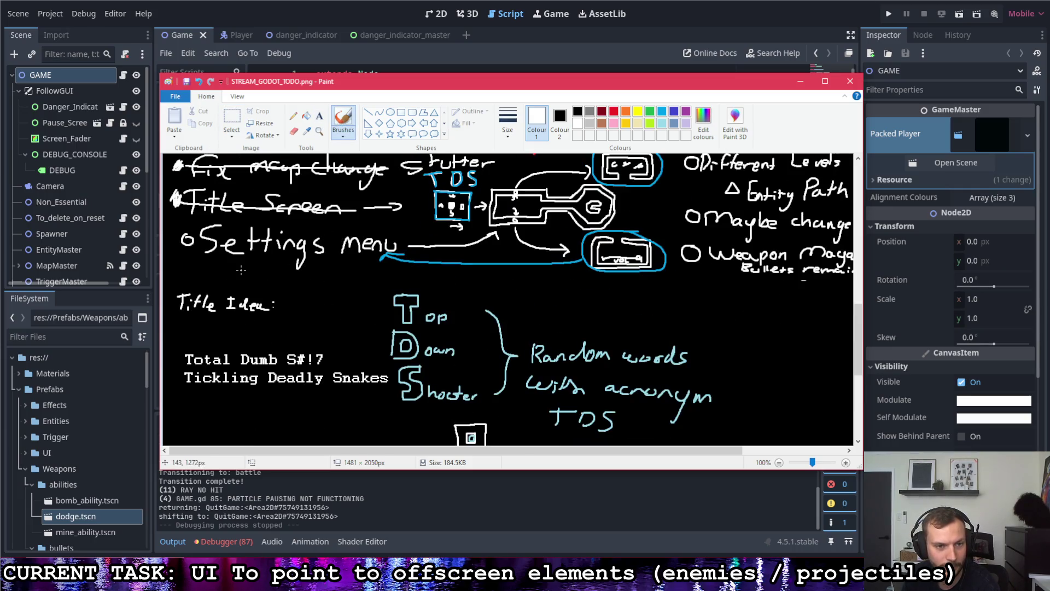
pyautogui.moveTo(187, 268)
pyautogui.mouseDown()
pyautogui.moveTo(181, 276)
pyautogui.moveTo(188, 269)
pyautogui.moveTo(199, 280)
pyautogui.moveTo(295, 278)
pyautogui.moveTo(303, 268)
pyautogui.moveTo(351, 285)
pyautogui.moveTo(365, 273)
pyautogui.moveTo(423, 279)
pyautogui.moveTo(436, 291)
pyautogui.moveTo(452, 277)
pyautogui.moveTo(488, 286)
pyautogui.moveTo(492, 272)
pyautogui.moveTo(503, 282)
pyautogui.moveTo(674, 276)
pyautogui.moveTo(727, 289)
pyautogui.mouseUp()
# - Handwrite 'Danger indicators to point to groups instead of individual enemies', then scroll back to the Tasks list
pyautogui.click(192, 277)
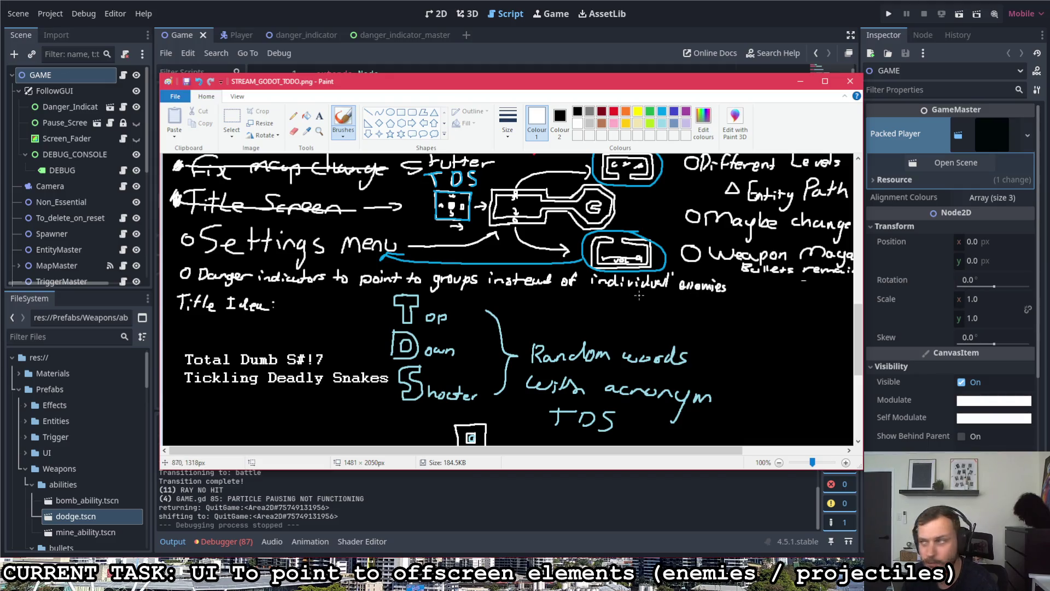
pyautogui.scroll(10, 638, 293)
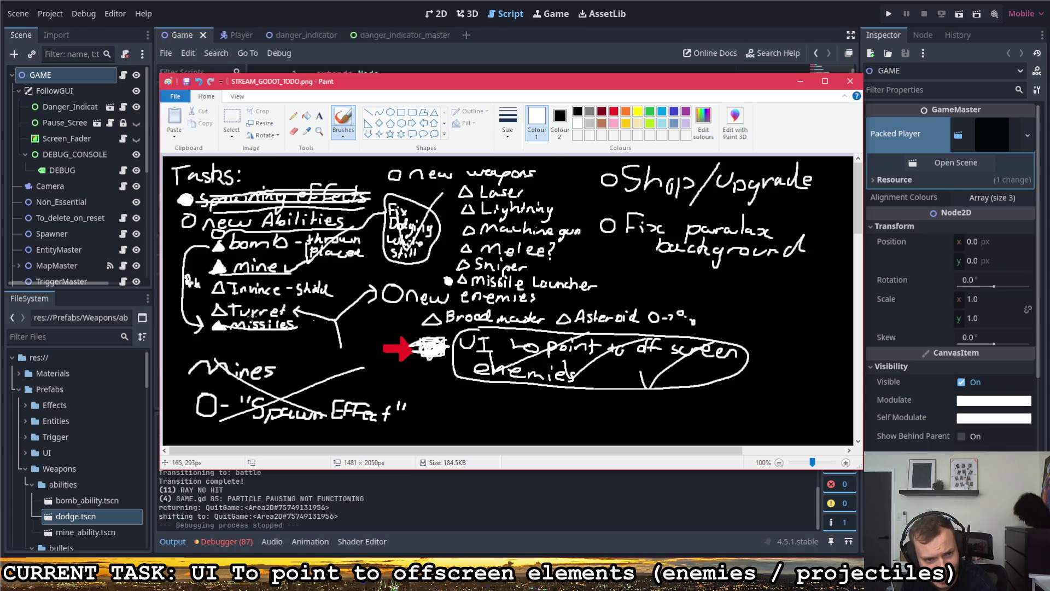
# - Undo the extra strike over 'missiles' and drag the Paint window aside to reveal Godot
pyautogui.moveTo(243, 320); pyautogui.dragTo(287, 323)
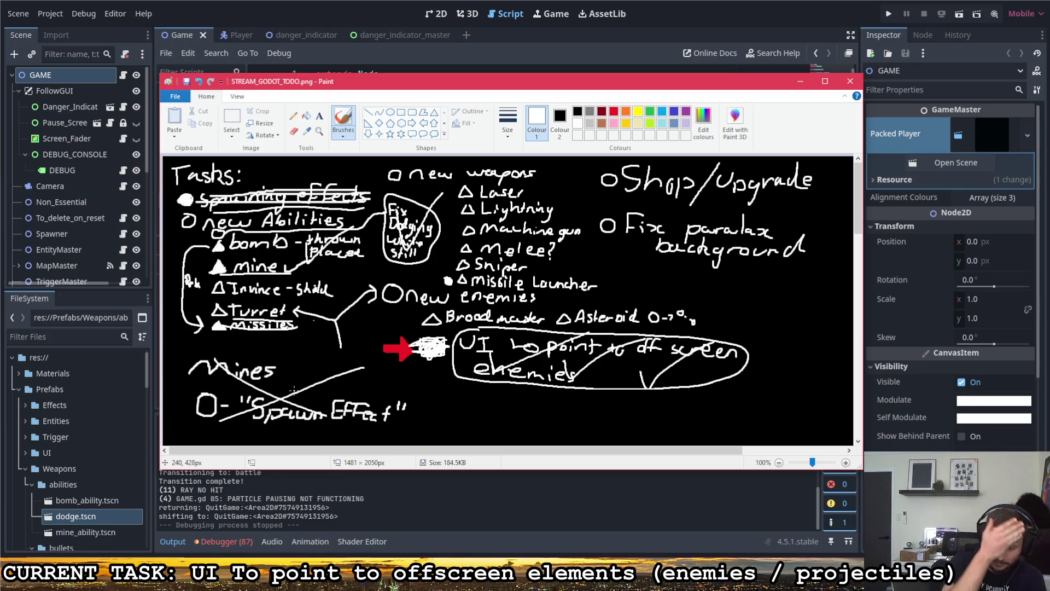
pyautogui.hotkey('ctrl', 'z')
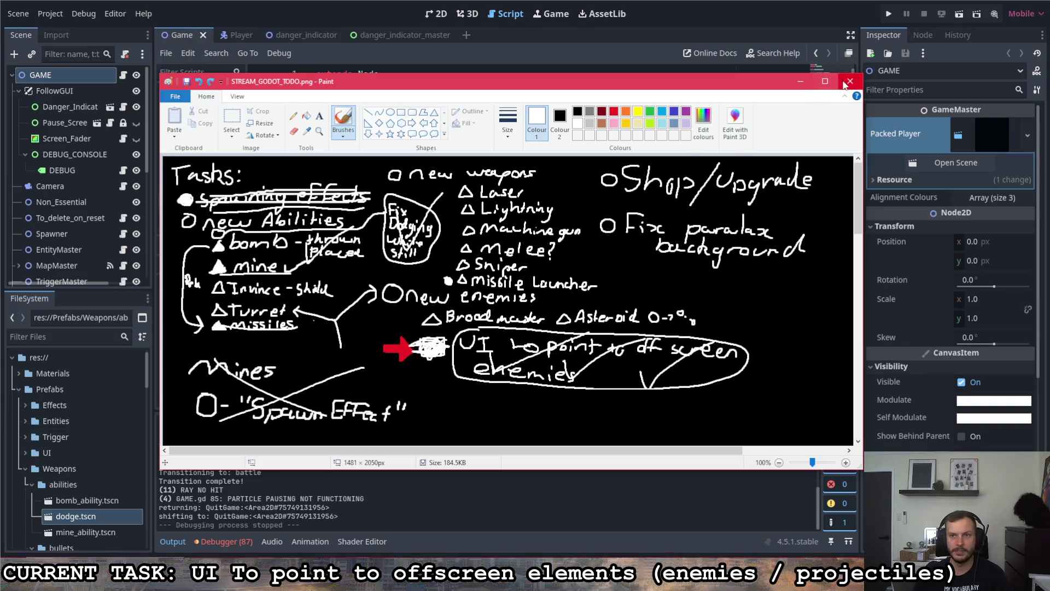
pyautogui.moveTo(662, 88); pyautogui.dragTo(1049, 112)
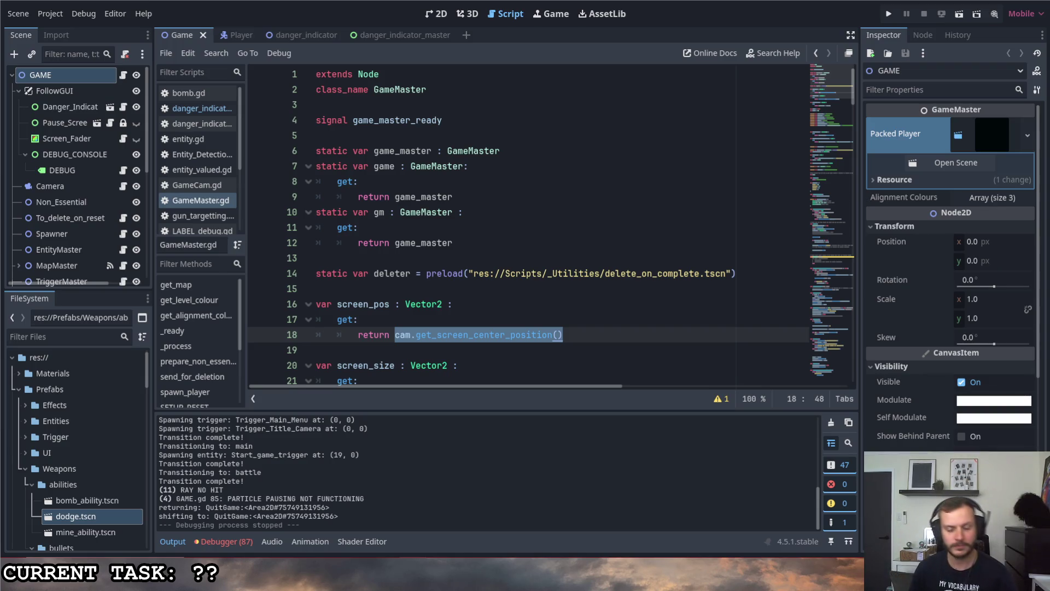
# - Expand the Materials folder in the FileSystem dock and collapse missile_smoke_images
pyautogui.click(577, 232)
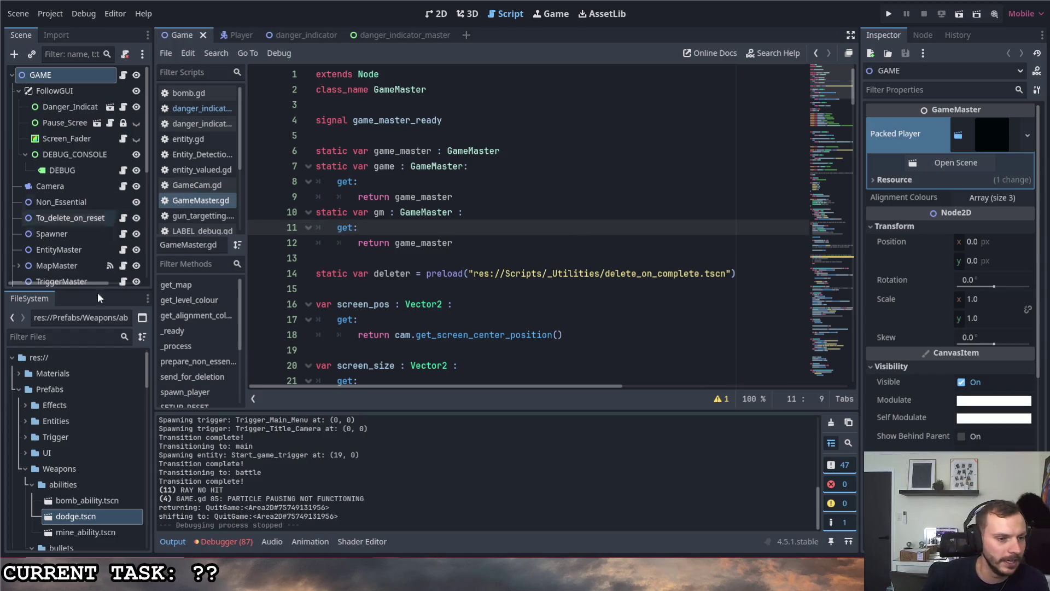
pyautogui.click(20, 374)
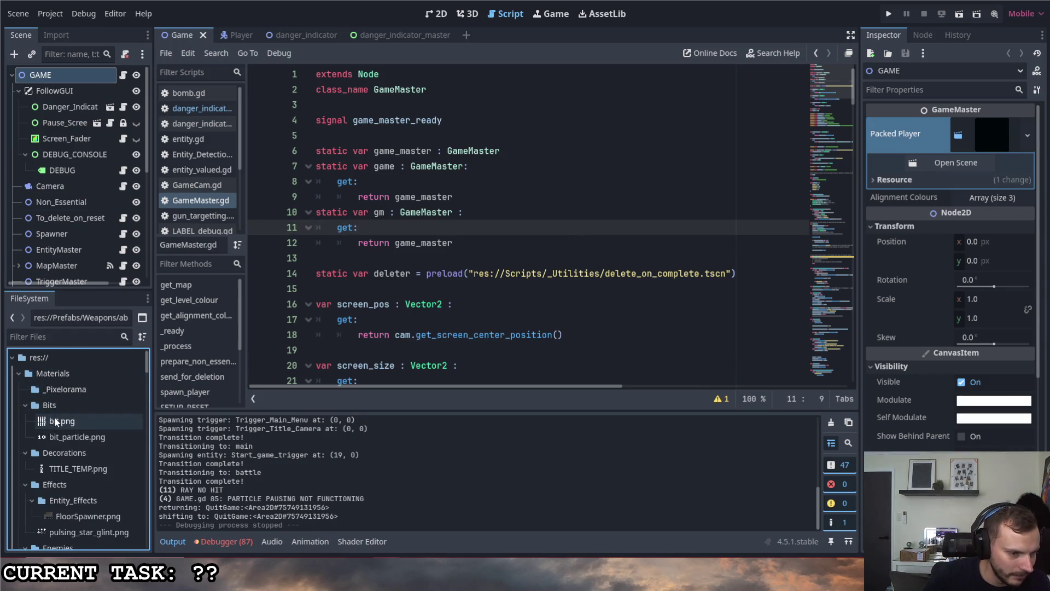
pyautogui.scroll(-5, 55, 417)
pyautogui.scroll(-6, 60, 412)
pyautogui.scroll(-3, 71, 417)
pyautogui.scroll(2, 87, 420)
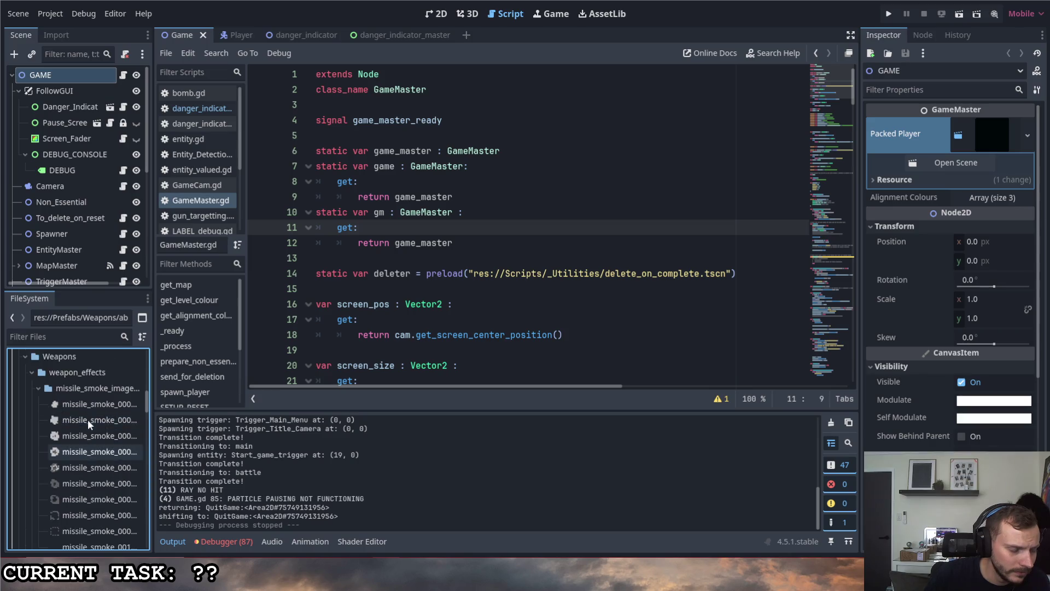
pyautogui.click(38, 387)
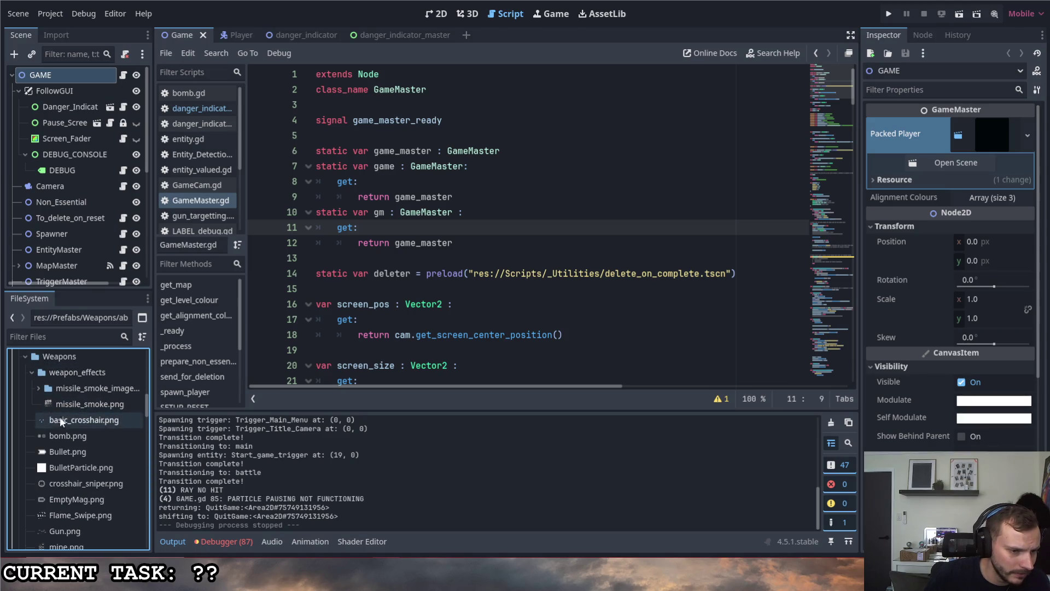
# - Select Sniper.png, then switch to the Player scene with its Player.gd script
pyautogui.scroll(-1, 64, 442)
pyautogui.scroll(-4, 64, 442)
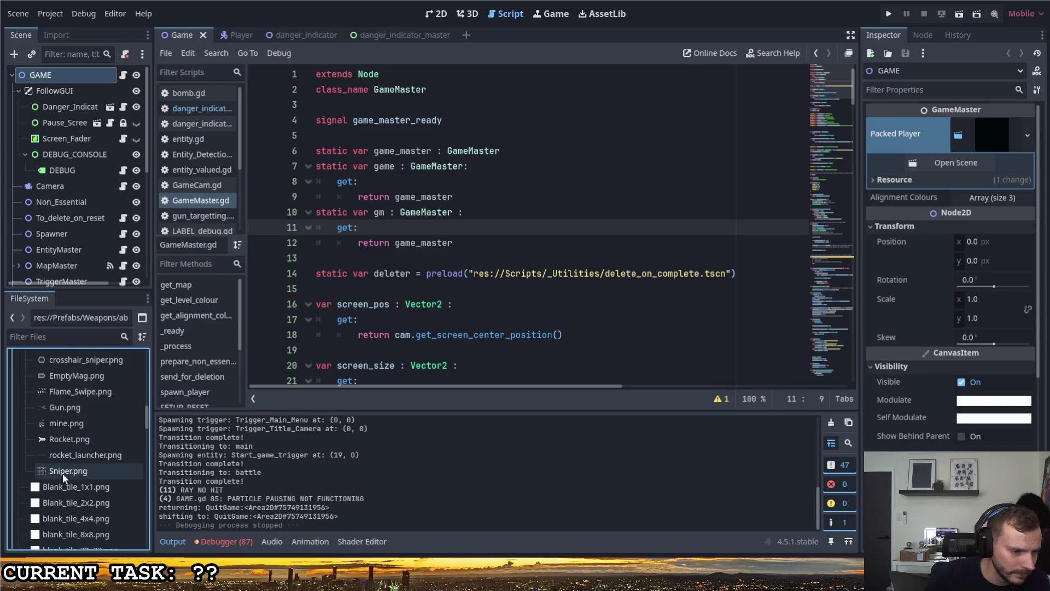
pyautogui.click(61, 471)
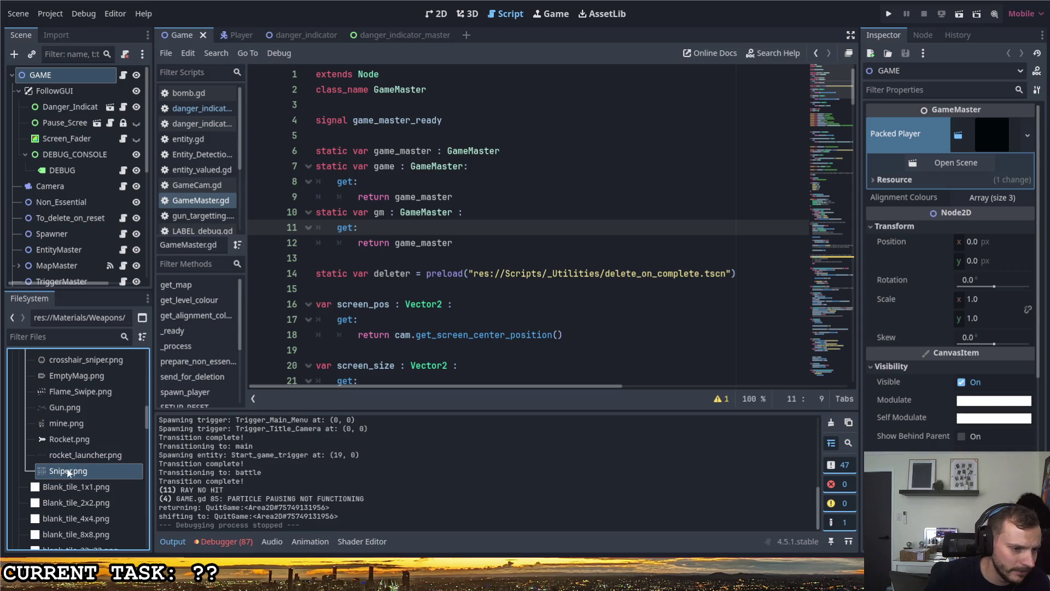
pyautogui.moveTo(68, 473)
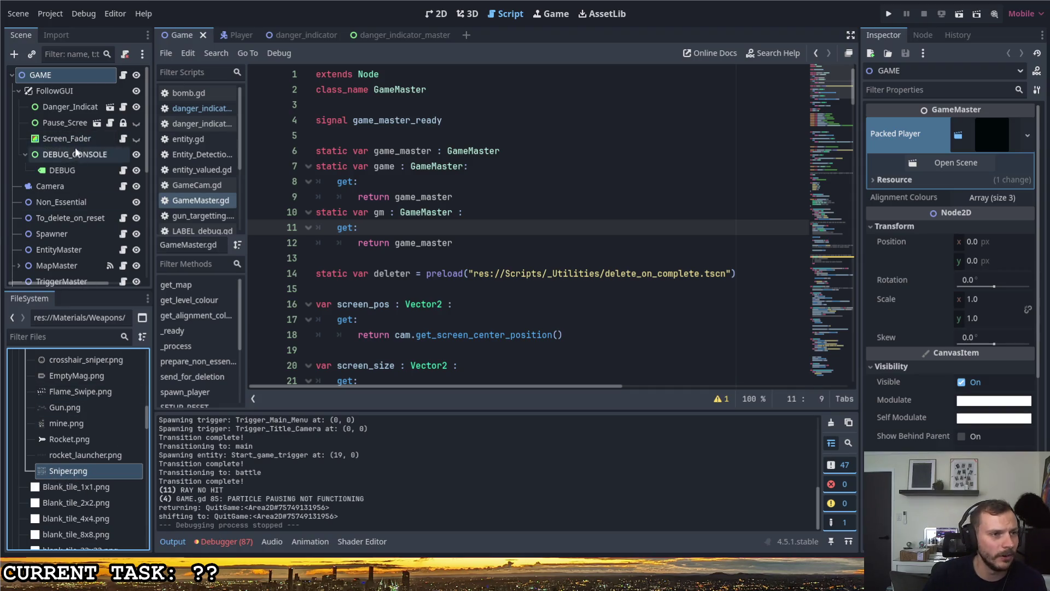
pyautogui.click(233, 35)
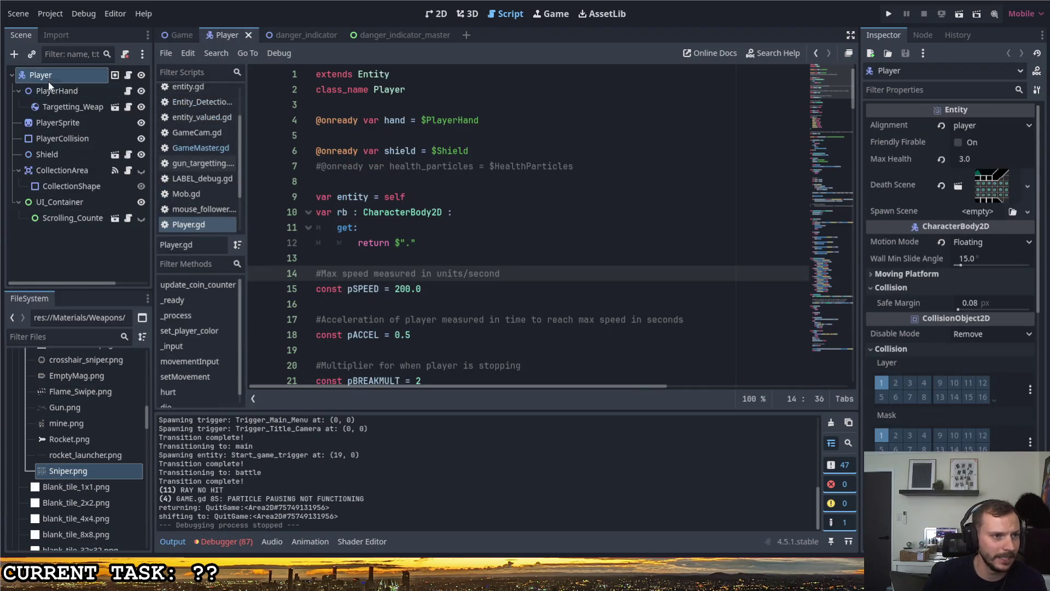
# - Select the Targetting_Weap node in the Scene dock and browse the FileSystem dock
pyautogui.click(64, 109)
pyautogui.scroll(5, 78, 432)
pyautogui.scroll(-5, 79, 430)
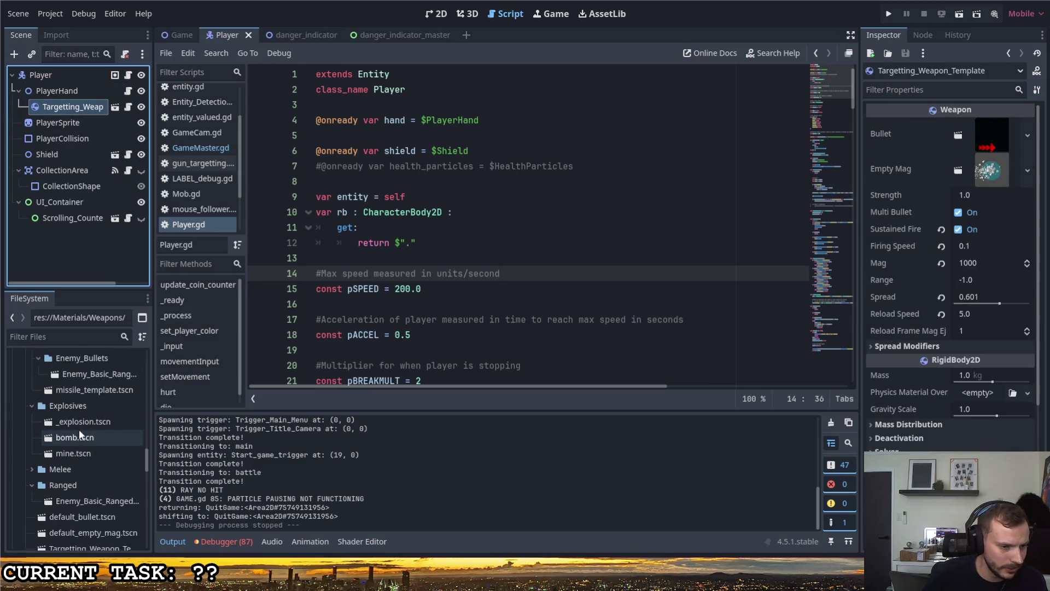
pyautogui.scroll(6, 78, 429)
pyautogui.scroll(-5, 55, 389)
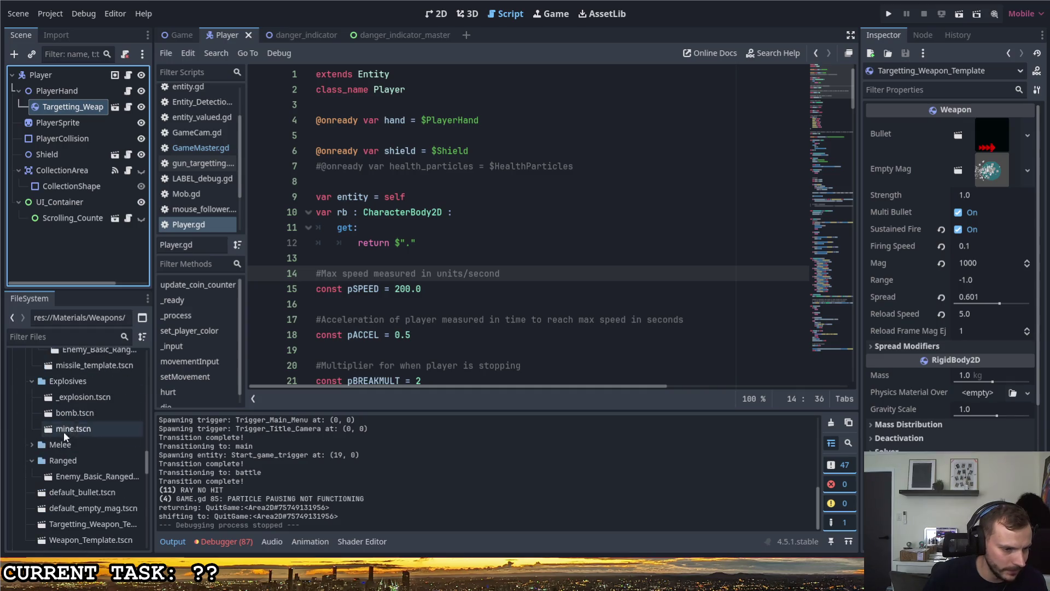
pyautogui.scroll(-2, 60, 475)
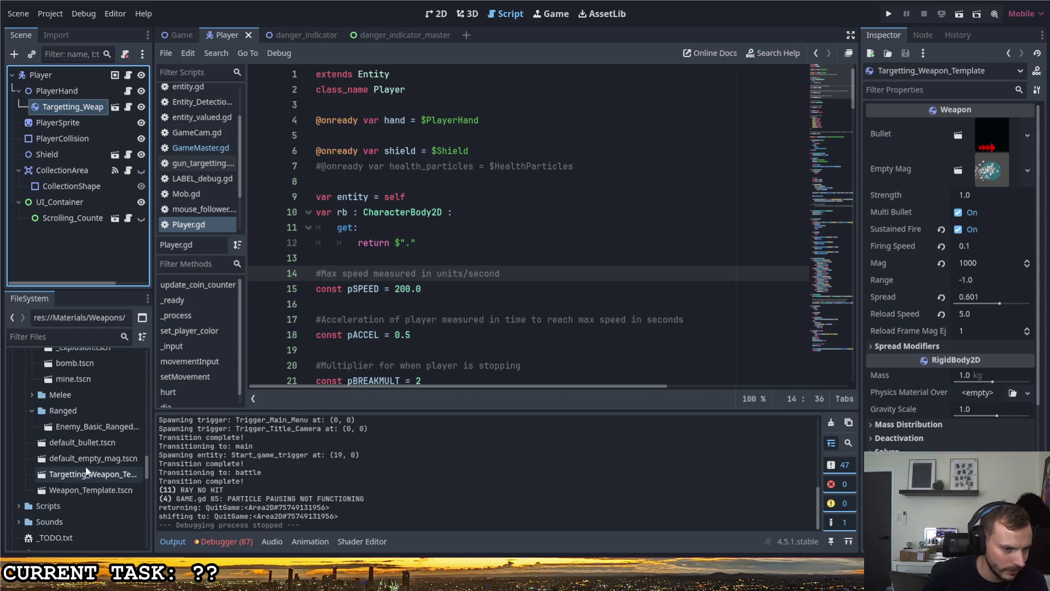
pyautogui.scroll(-10, 86, 471)
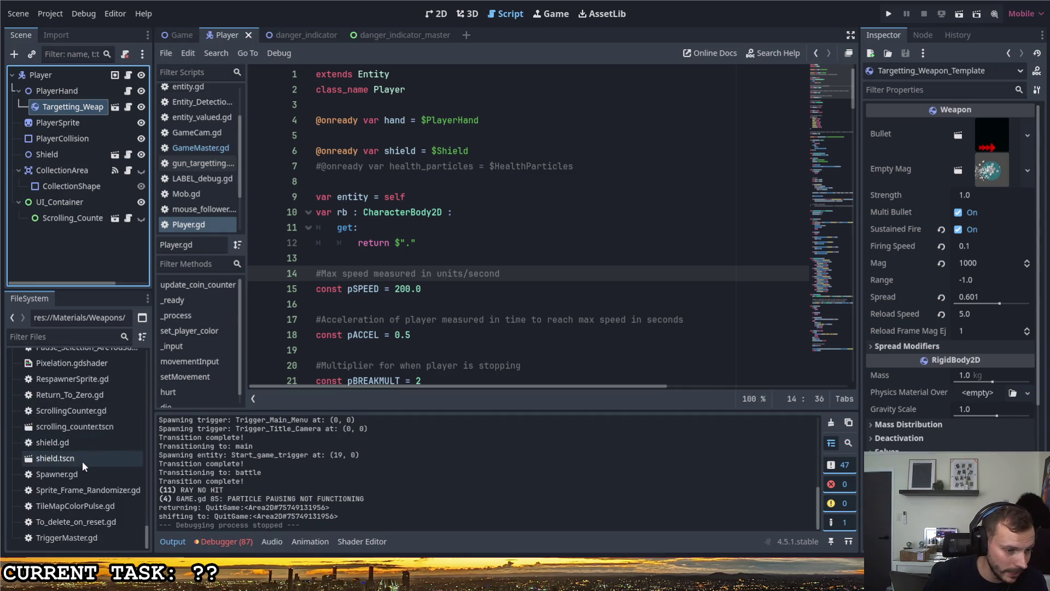
pyautogui.scroll(3, 92, 490)
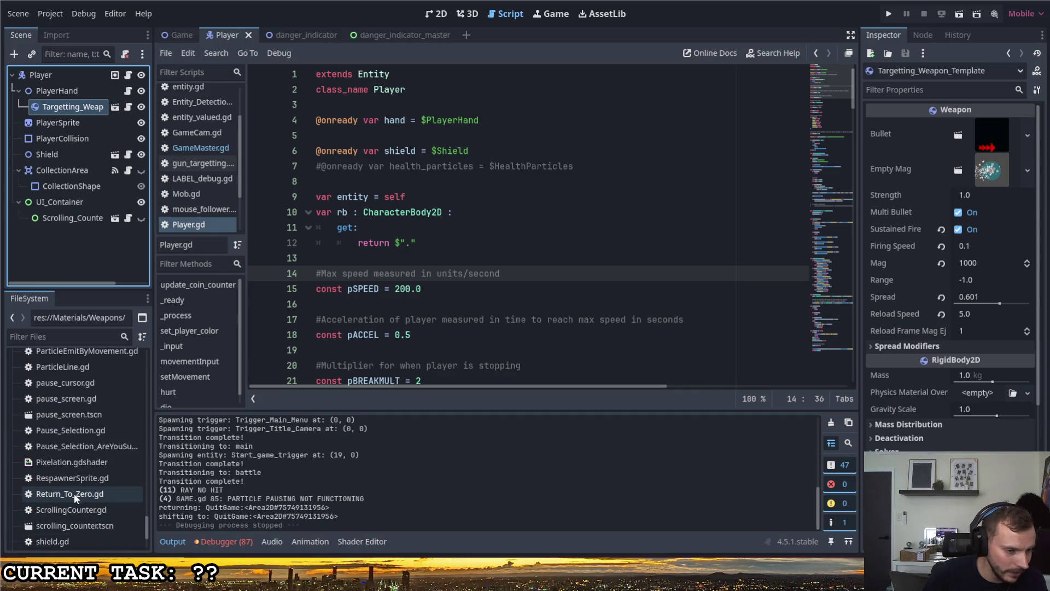
pyautogui.scroll(3, 76, 494)
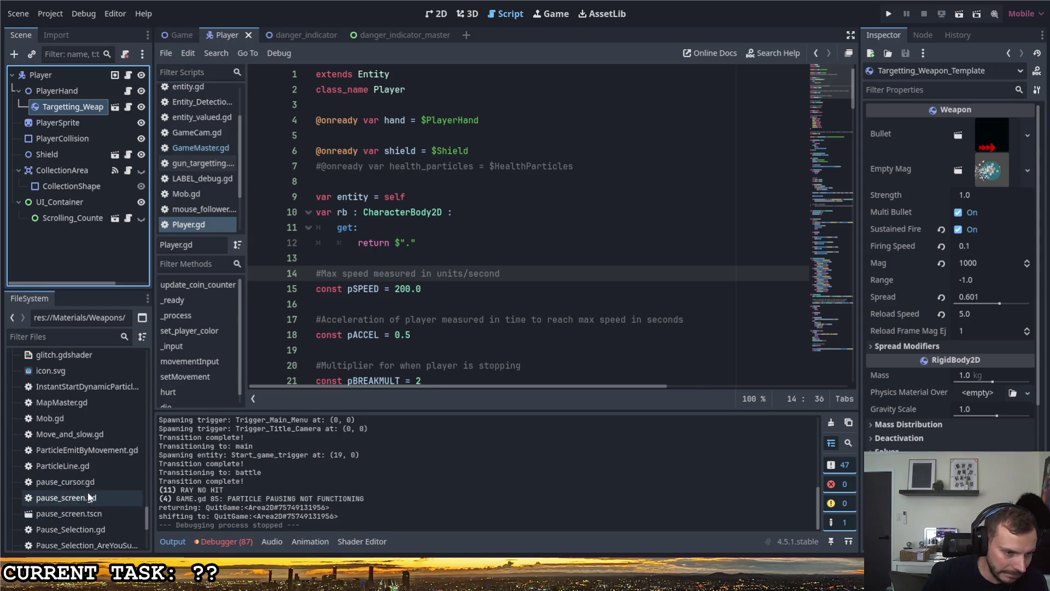
pyautogui.moveTo(149, 513); pyautogui.dragTo(148, 459)
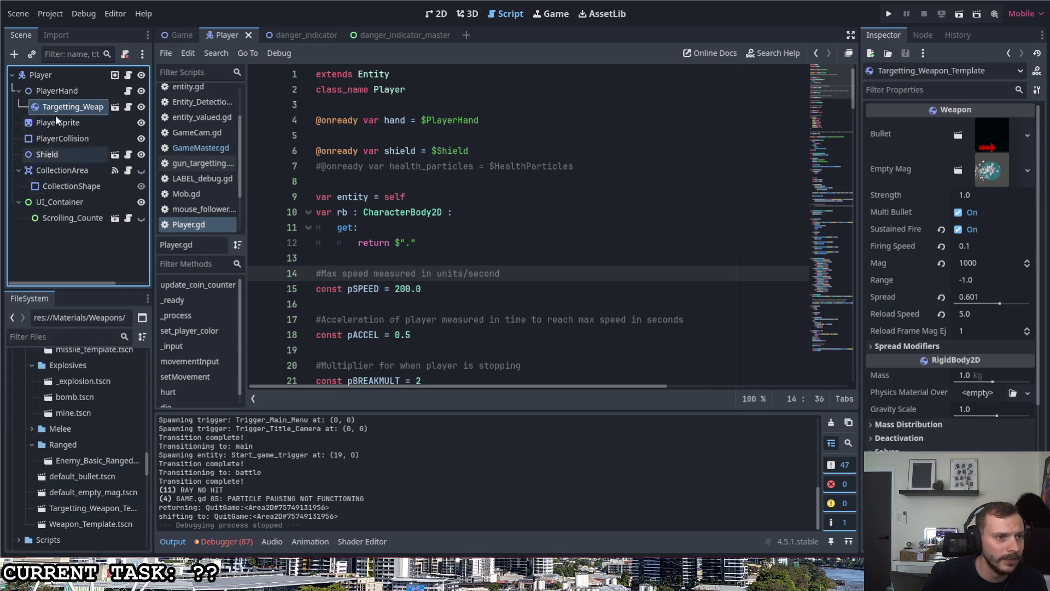
# - Scroll to Materials/Weapons and preview the 192×192 Sniper.png texture in the Inspector
pyautogui.scroll(5, 113, 432)
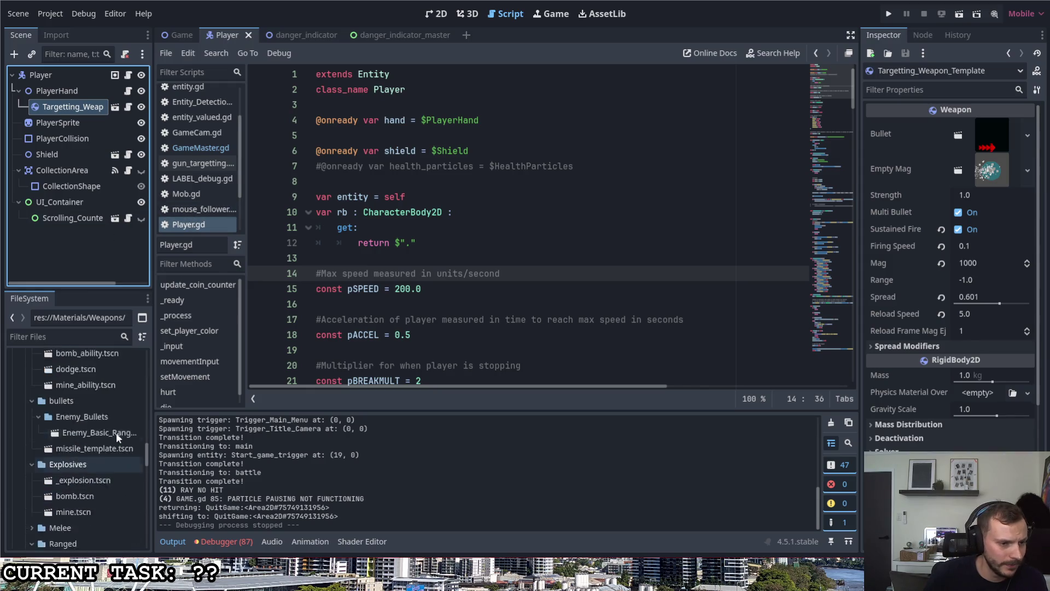
pyautogui.scroll(-5, 116, 431)
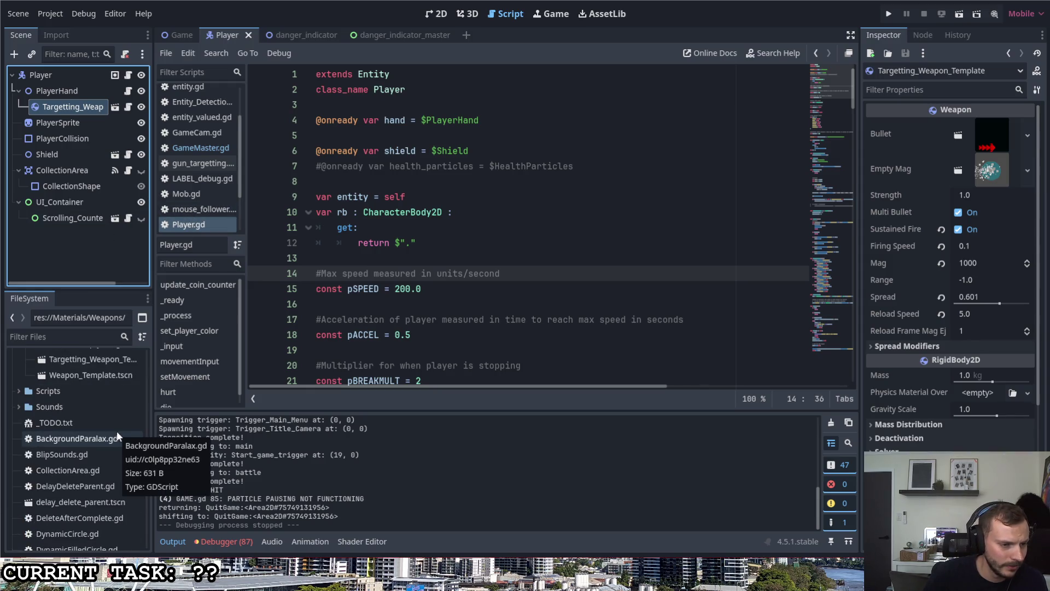
pyautogui.scroll(-4, 117, 431)
pyautogui.scroll(-4, 116, 429)
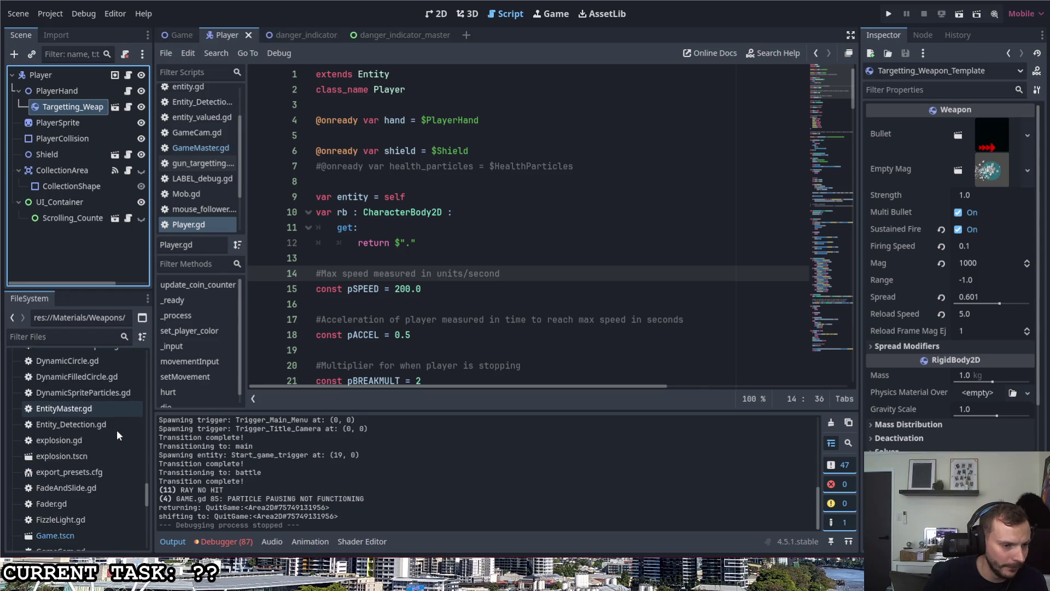
pyautogui.scroll(-5, 117, 429)
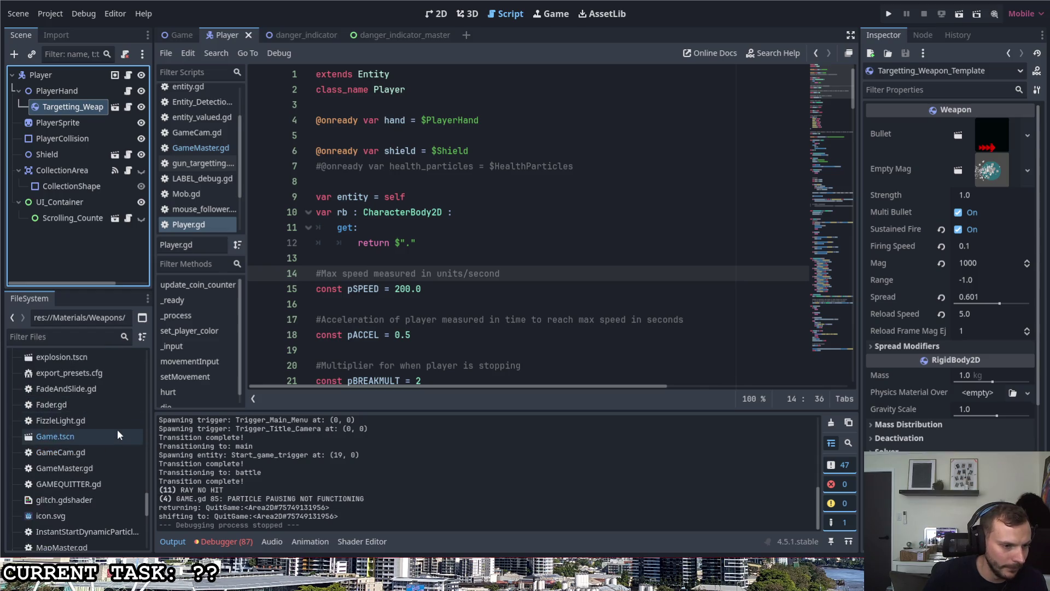
pyautogui.scroll(-5, 118, 428)
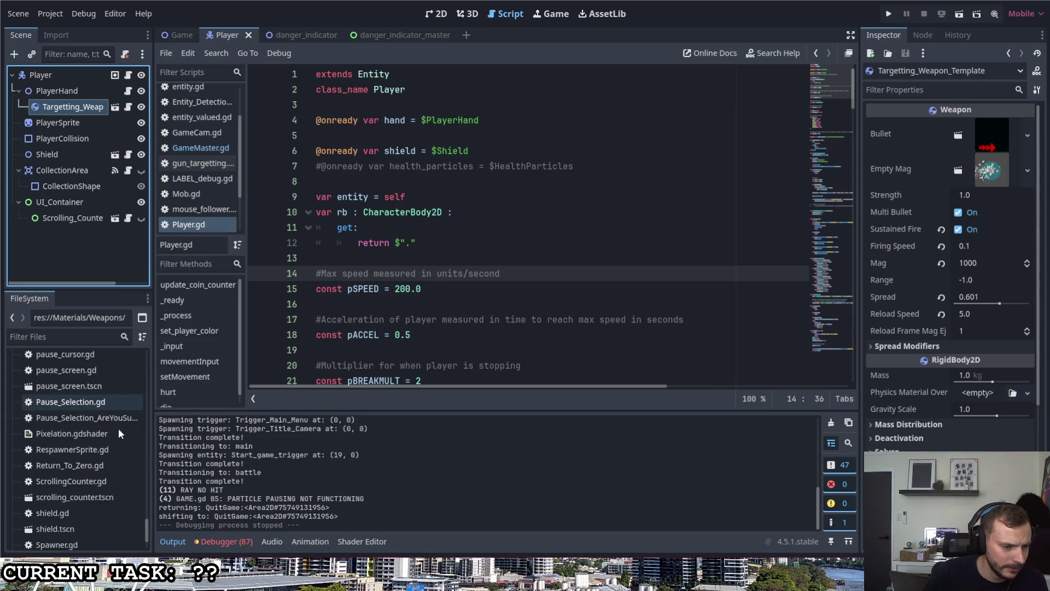
pyautogui.moveTo(147, 543)
pyautogui.mouseDown()
pyautogui.moveTo(142, 356)
pyautogui.moveTo(146, 415)
pyautogui.mouseUp()
pyautogui.click(77, 517)
pyautogui.click(77, 517)
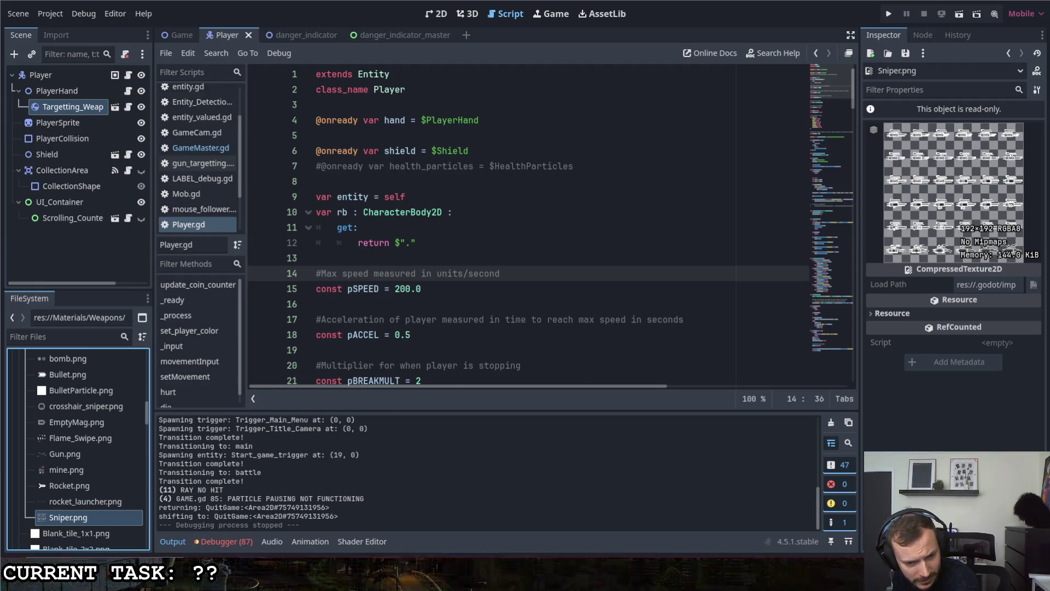
pyautogui.rightClick(97, 517)
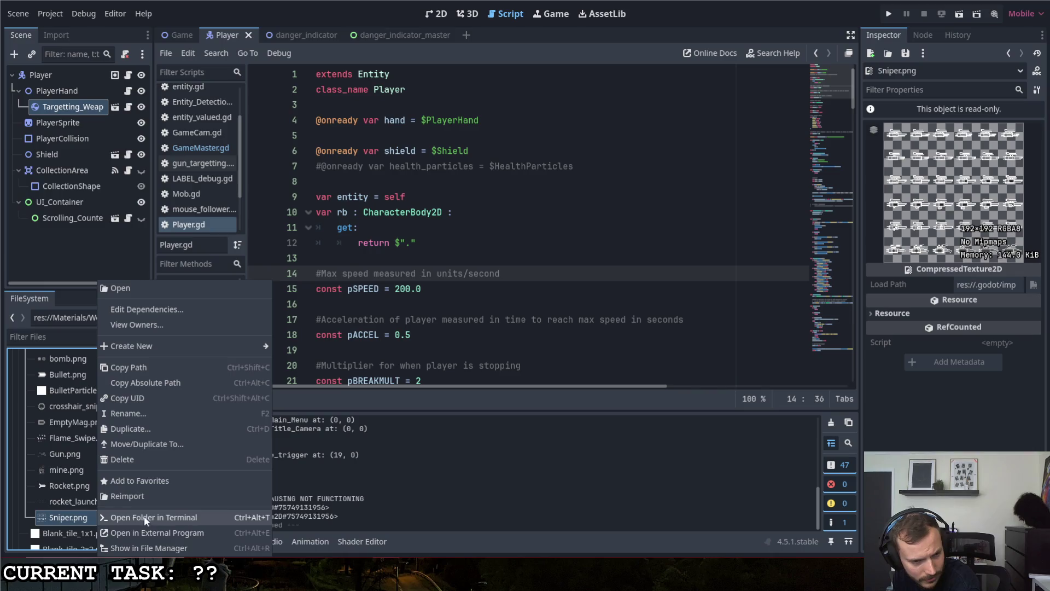
# - Show Sniper.png in File Explorer and open it from the Weapons folder in the image viewer
pyautogui.click(157, 548)
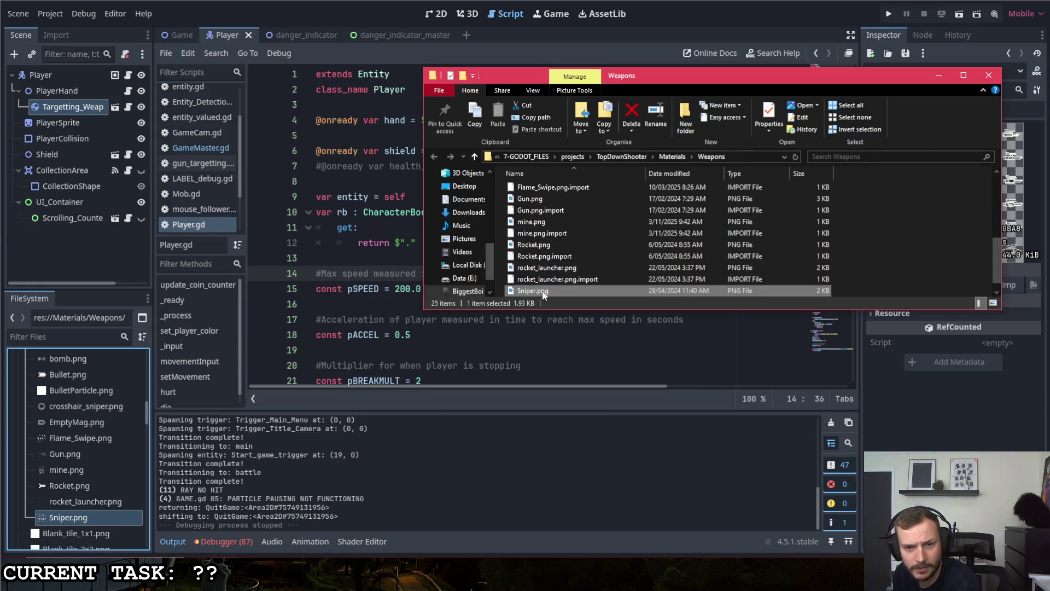
pyautogui.doubleClick(541, 291)
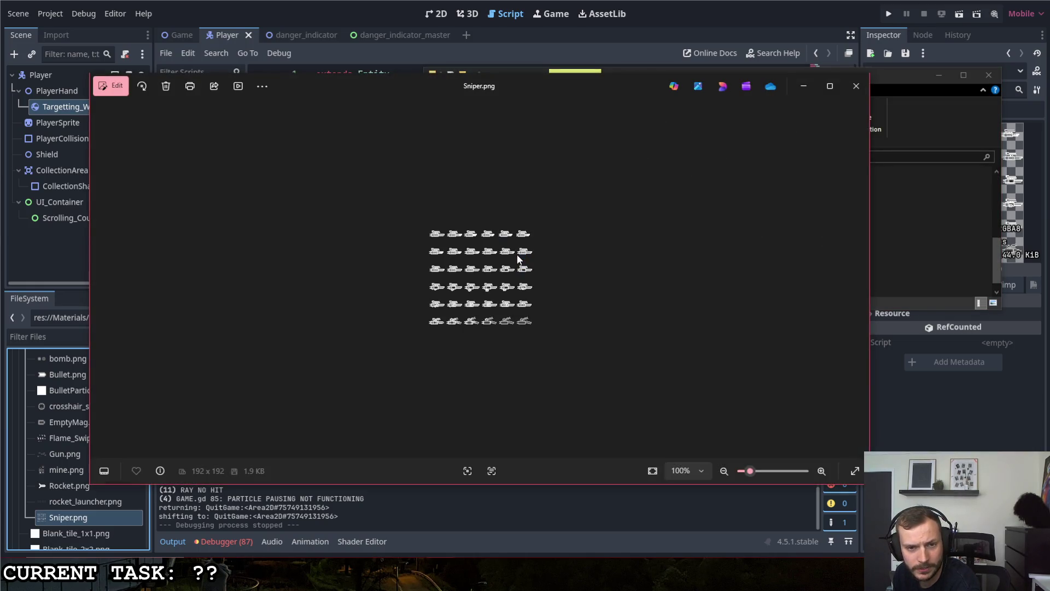
# - Zoom into the Sniper.png sprite sheet to about 345%, then close Photos
pyautogui.scroll(6, 487, 281)
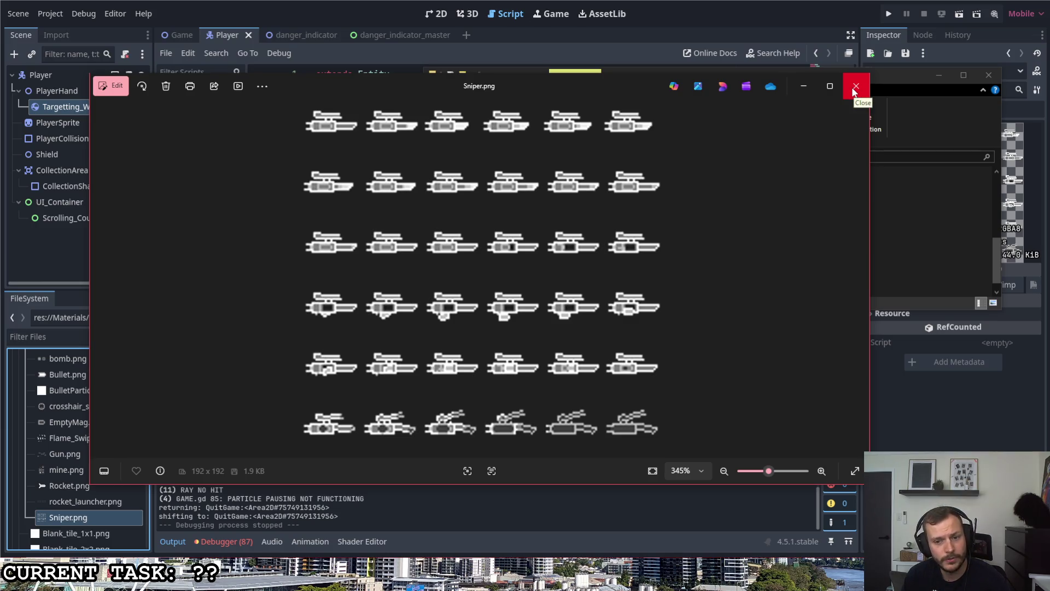
pyautogui.click(854, 90)
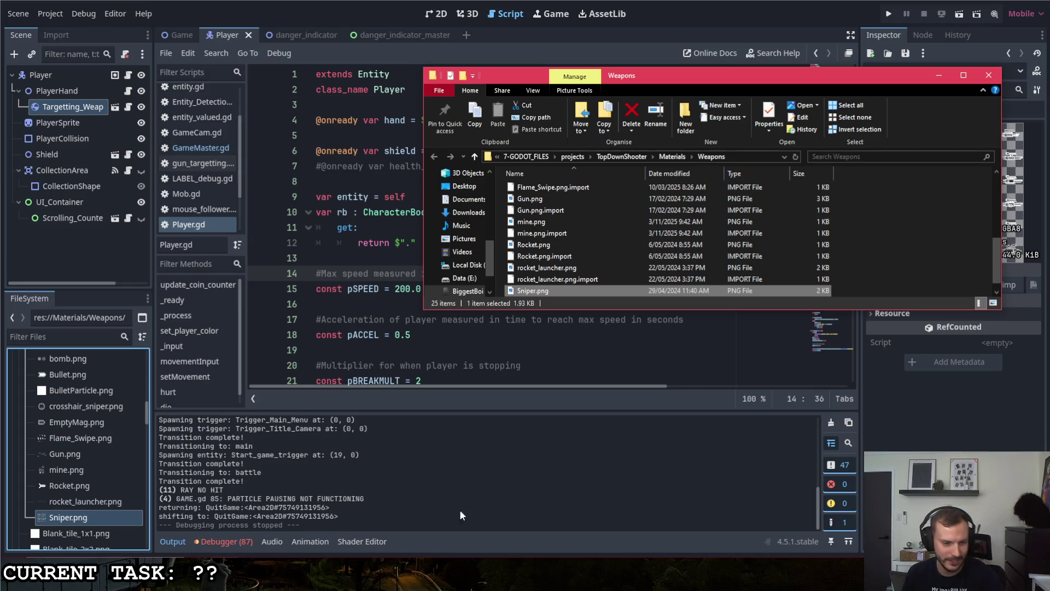
# - Bring up the blank white drawing canvas from its taskbar thumbnail
pyautogui.click(359, 590)
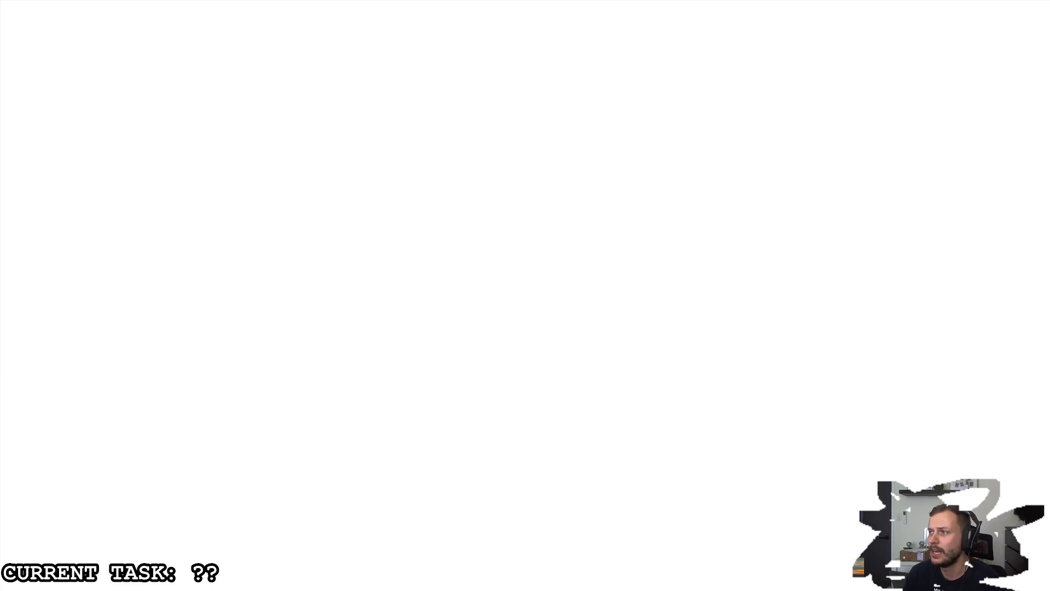
# - Sketch a helmet and a gun, then duplicate both to the right side of the canvas
pyautogui.moveTo(246, 110)
pyautogui.mouseDown()
pyautogui.moveTo(192, 141)
pyautogui.moveTo(255, 171)
pyautogui.moveTo(247, 154)
pyautogui.moveTo(220, 146)
pyautogui.moveTo(244, 112)
pyautogui.mouseUp()
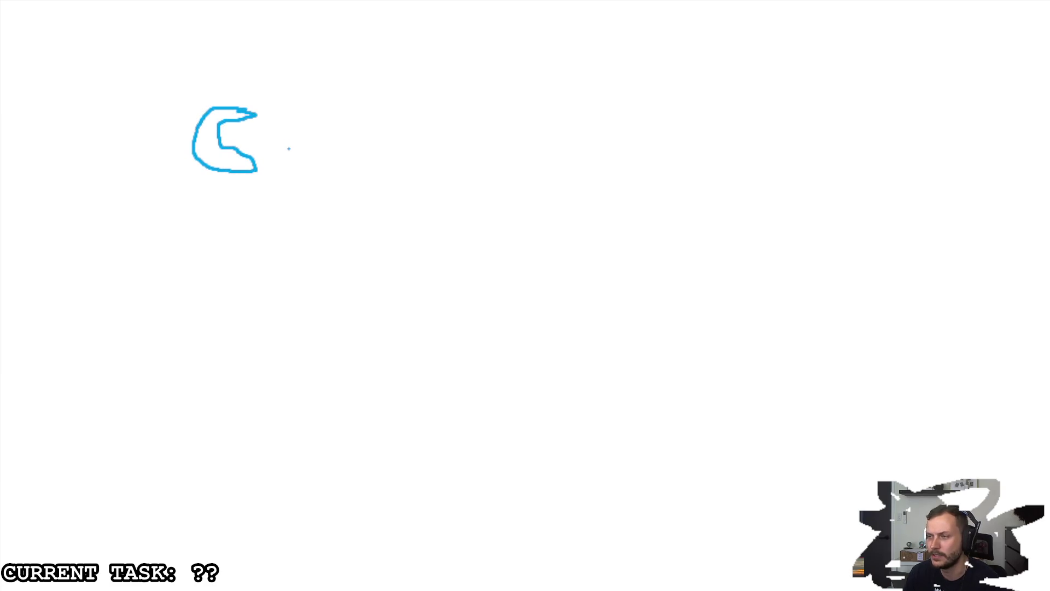
pyautogui.moveTo(208, 221)
pyautogui.mouseDown()
pyautogui.moveTo(257, 221)
pyautogui.moveTo(210, 229)
pyautogui.moveTo(266, 233)
pyautogui.moveTo(230, 244)
pyautogui.moveTo(271, 253)
pyautogui.moveTo(233, 266)
pyautogui.moveTo(208, 244)
pyautogui.moveTo(180, 245)
pyautogui.moveTo(201, 264)
pyautogui.moveTo(321, 262)
pyautogui.moveTo(269, 266)
pyautogui.mouseUp()
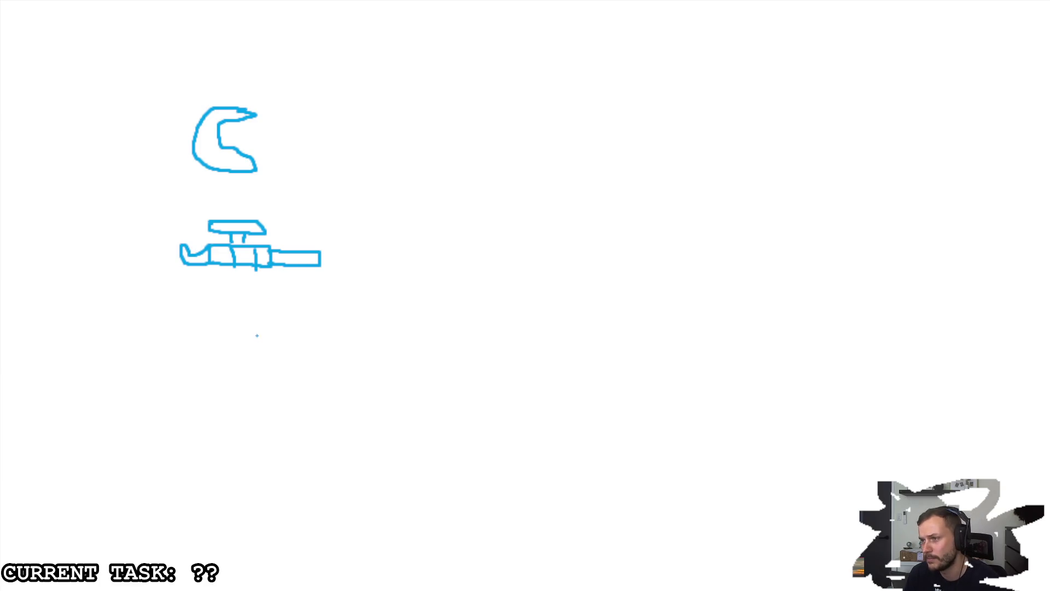
pyautogui.moveTo(335, 54)
pyautogui.mouseDown()
pyautogui.moveTo(129, 305)
pyautogui.moveTo(143, 319)
pyautogui.mouseUp()
pyautogui.hotkey('ctrl', 'c')
pyautogui.hotkey('ctrl', 'v')
pyautogui.moveTo(98, 132)
pyautogui.mouseDown()
pyautogui.moveTo(242, 188)
pyautogui.moveTo(715, 177)
pyautogui.moveTo(707, 192)
pyautogui.mouseUp()
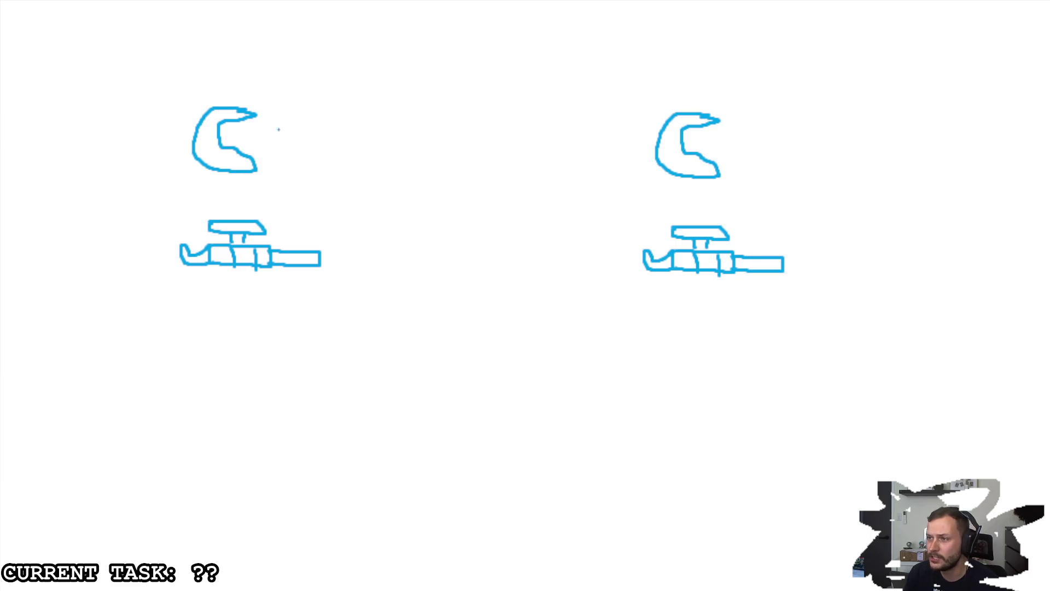
# - Draw crossing arrows between the helmet and gun pairs and sketch a sniper below the left gun
pyautogui.moveTo(286, 143)
pyautogui.mouseDown()
pyautogui.moveTo(486, 186)
pyautogui.moveTo(610, 241)
pyautogui.moveTo(607, 221)
pyautogui.moveTo(585, 247)
pyautogui.mouseUp()
pyautogui.moveTo(344, 246)
pyautogui.mouseDown()
pyautogui.moveTo(487, 187)
pyautogui.moveTo(633, 147)
pyautogui.moveTo(572, 186)
pyautogui.mouseUp()
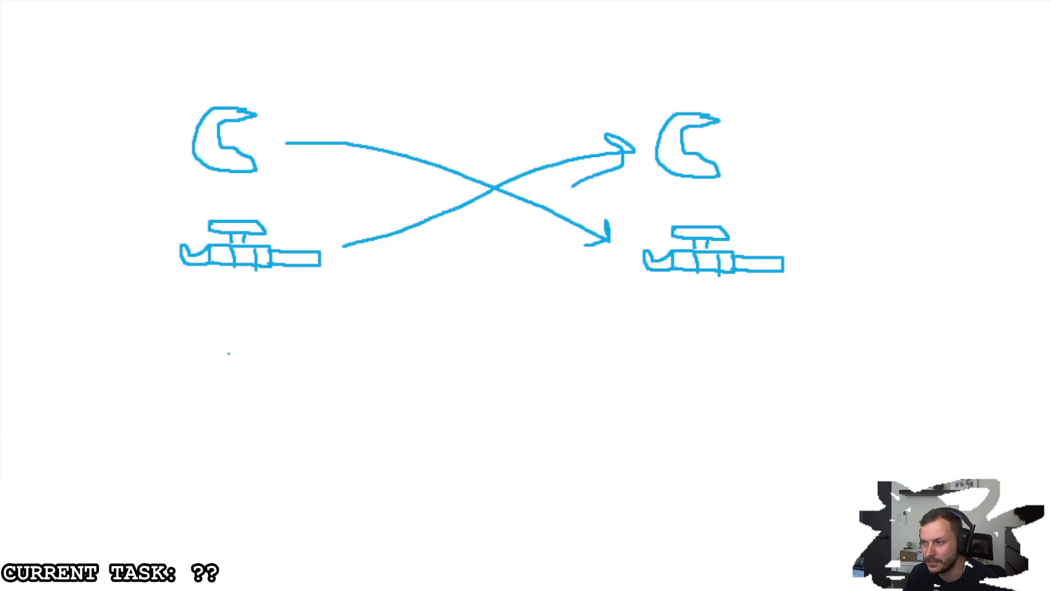
pyautogui.moveTo(197, 351)
pyautogui.mouseDown()
pyautogui.moveTo(196, 369)
pyautogui.moveTo(206, 353)
pyautogui.moveTo(196, 370)
pyautogui.moveTo(301, 346)
pyautogui.moveTo(296, 365)
pyautogui.moveTo(231, 376)
pyautogui.moveTo(248, 354)
pyautogui.moveTo(289, 346)
pyautogui.mouseUp()
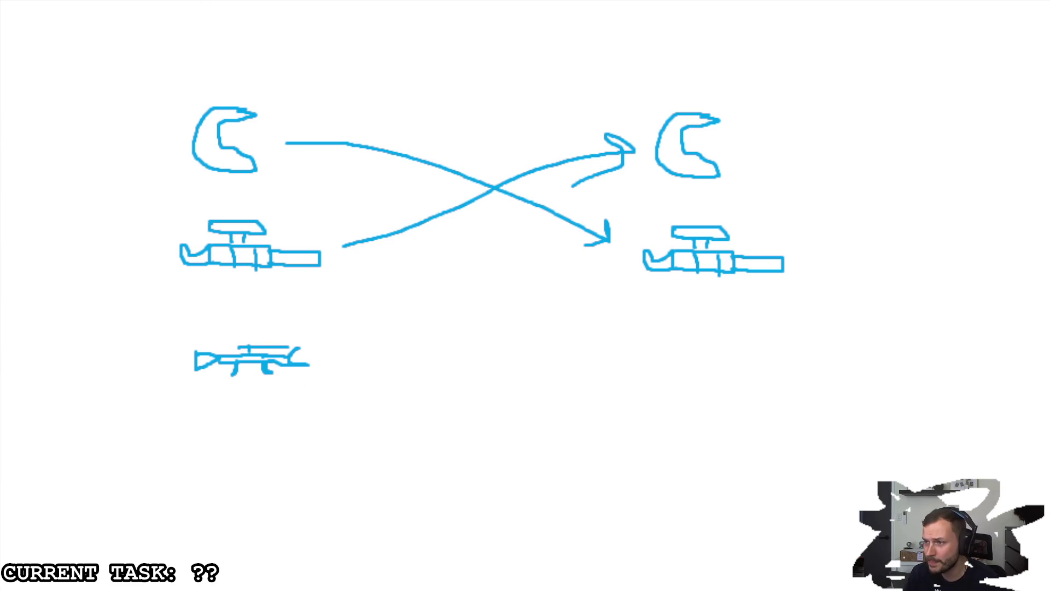
pyautogui.moveTo(325, 385); pyautogui.dragTo(327, 388)
# - Duplicate the sniper sketch below the right gun
pyautogui.hotkey('ctrl', 'c')
pyautogui.hotkey('ctrl', 'v')
pyautogui.moveTo(70, 33); pyautogui.dragTo(714, 367)
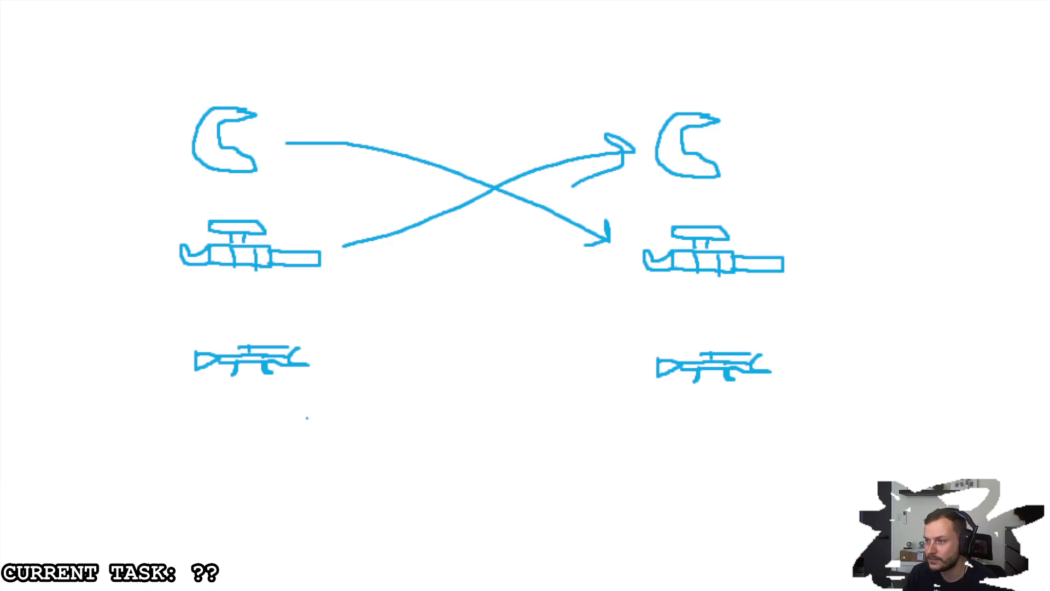
# - Draw arrows from the left sniper to the right helmet and gun, and from the left helmet and gun to the right sniper
pyautogui.moveTo(309, 359); pyautogui.dragTo(628, 137)
pyautogui.moveTo(632, 190); pyautogui.dragTo(673, 164)
pyautogui.hotkey('ctrl', 'z')
pyautogui.hotkey('ctrl', 'z')
pyautogui.moveTo(299, 373)
pyautogui.mouseDown()
pyautogui.moveTo(552, 181)
pyautogui.moveTo(624, 152)
pyautogui.moveTo(608, 167)
pyautogui.mouseUp()
pyautogui.moveTo(310, 354)
pyautogui.mouseDown()
pyautogui.moveTo(564, 257)
pyautogui.moveTo(593, 275)
pyautogui.mouseUp()
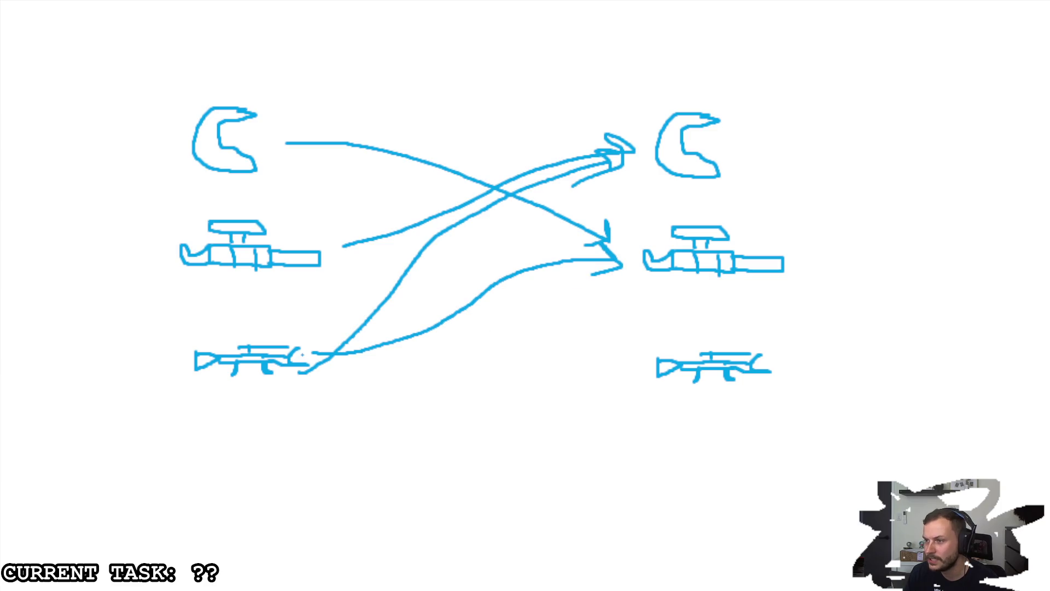
pyautogui.moveTo(285, 155)
pyautogui.mouseDown()
pyautogui.moveTo(478, 244)
pyautogui.moveTo(623, 355)
pyautogui.moveTo(608, 332)
pyautogui.mouseUp()
pyautogui.moveTo(336, 248)
pyautogui.mouseDown()
pyautogui.moveTo(503, 342)
pyautogui.moveTo(579, 364)
pyautogui.mouseUp()
pyautogui.moveTo(556, 339)
pyautogui.mouseDown()
pyautogui.moveTo(578, 362)
pyautogui.moveTo(552, 383)
pyautogui.mouseUp()
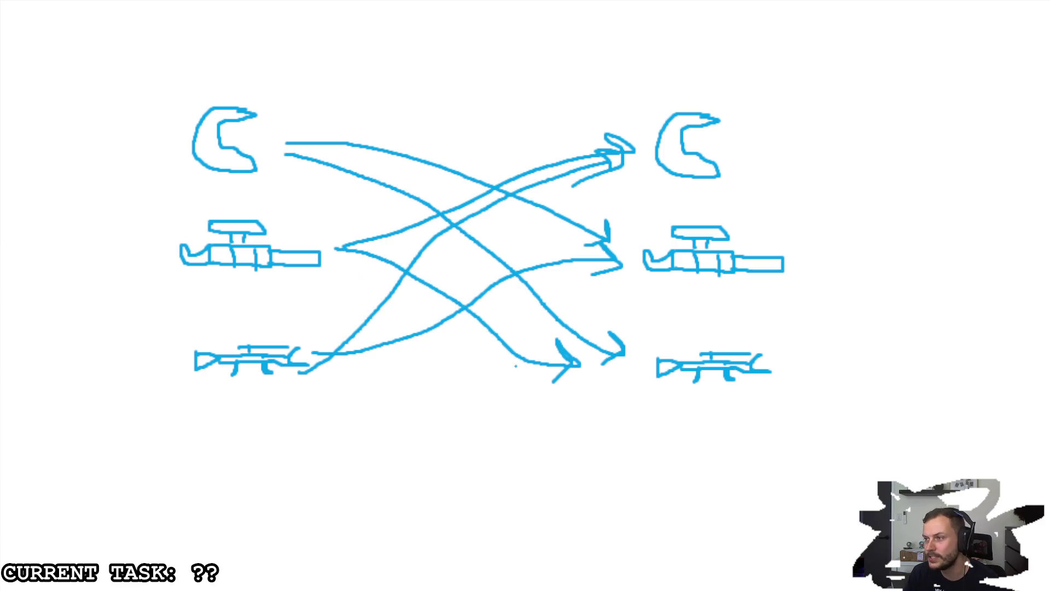
pyautogui.moveTo(579, 97)
pyautogui.mouseDown()
pyautogui.moveTo(293, 137)
pyautogui.moveTo(432, 407)
pyautogui.moveTo(650, 197)
pyautogui.moveTo(550, 92)
pyautogui.mouseUp()
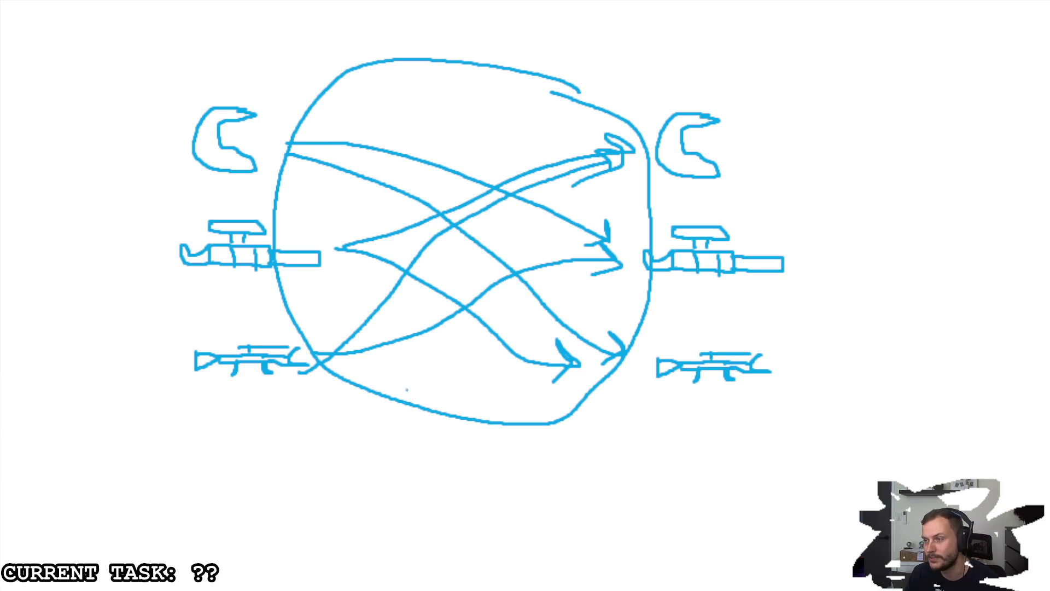
pyautogui.hotkey('ctrl', 'z')
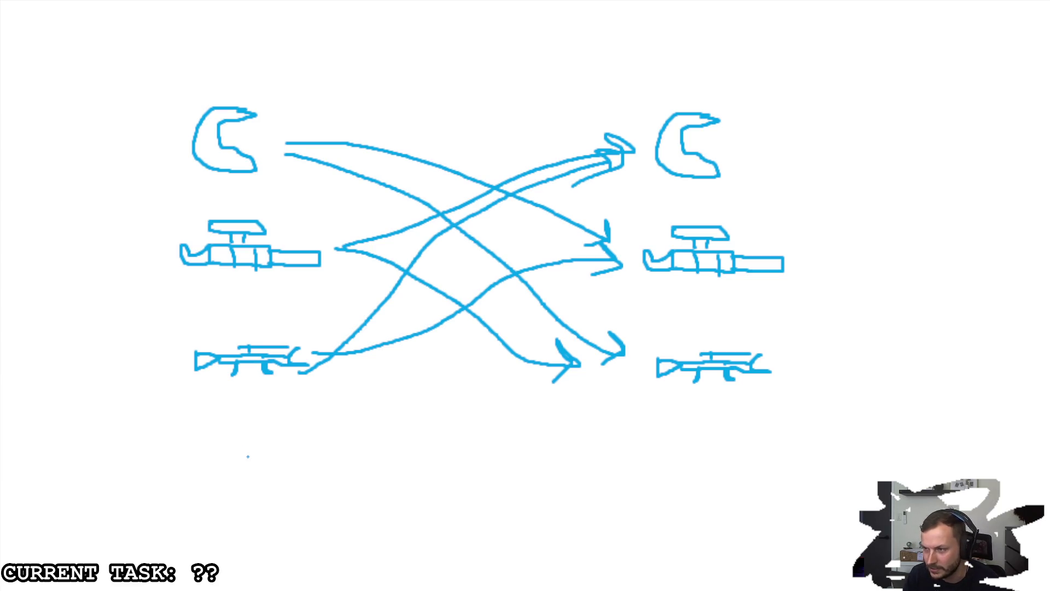
# - Sketch a fourth, pistol-like gun below the left sniper
pyautogui.moveTo(307, 445)
pyautogui.mouseDown()
pyautogui.moveTo(266, 452)
pyautogui.moveTo(290, 467)
pyautogui.moveTo(281, 466)
pyautogui.mouseUp()
pyautogui.moveTo(275, 441); pyautogui.dragTo(275, 473)
pyautogui.moveTo(271, 438)
pyautogui.mouseDown()
pyautogui.moveTo(250, 475)
pyautogui.moveTo(244, 460)
pyautogui.moveTo(202, 445)
pyautogui.moveTo(253, 437)
pyautogui.moveTo(215, 476)
pyautogui.moveTo(233, 465)
pyautogui.mouseUp()
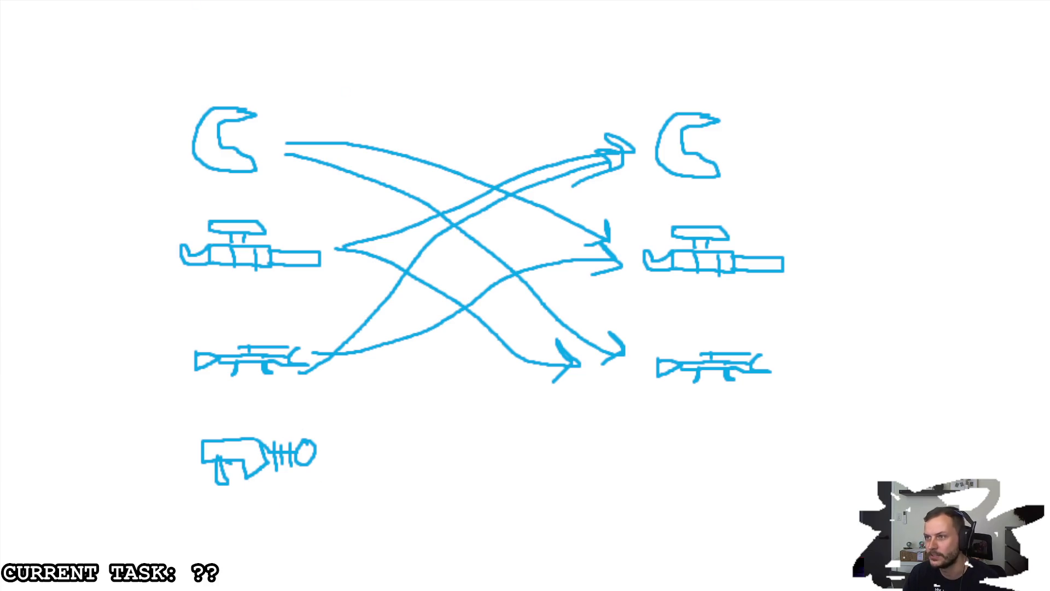
# - Copy the pistol-like gun sketch into the right column below the right sniper
pyautogui.moveTo(220, 428); pyautogui.dragTo(325, 471)
pyautogui.hotkey('ctrl', 'c')
pyautogui.hotkey('ctrl', 'v')
pyautogui.moveTo(71, 38); pyautogui.dragTo(714, 465)
pyautogui.press('Escape')
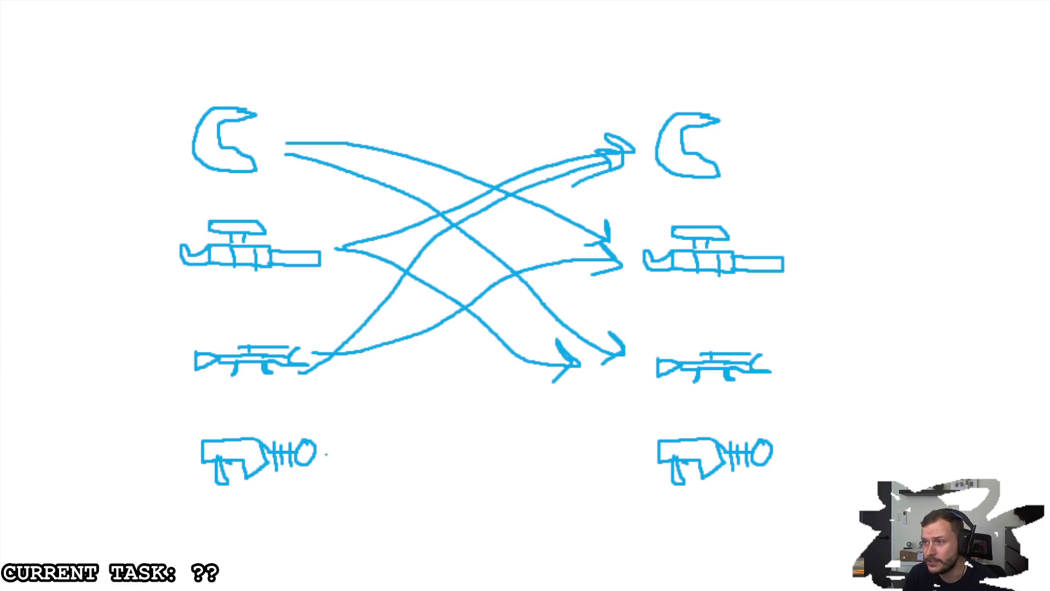
# - Draw three arrows from the bottom-left pistol to the right helmet, gun and sniper
pyautogui.moveTo(337, 453)
pyautogui.mouseDown()
pyautogui.moveTo(368, 437)
pyautogui.moveTo(492, 222)
pyautogui.moveTo(591, 183)
pyautogui.moveTo(588, 213)
pyautogui.mouseUp()
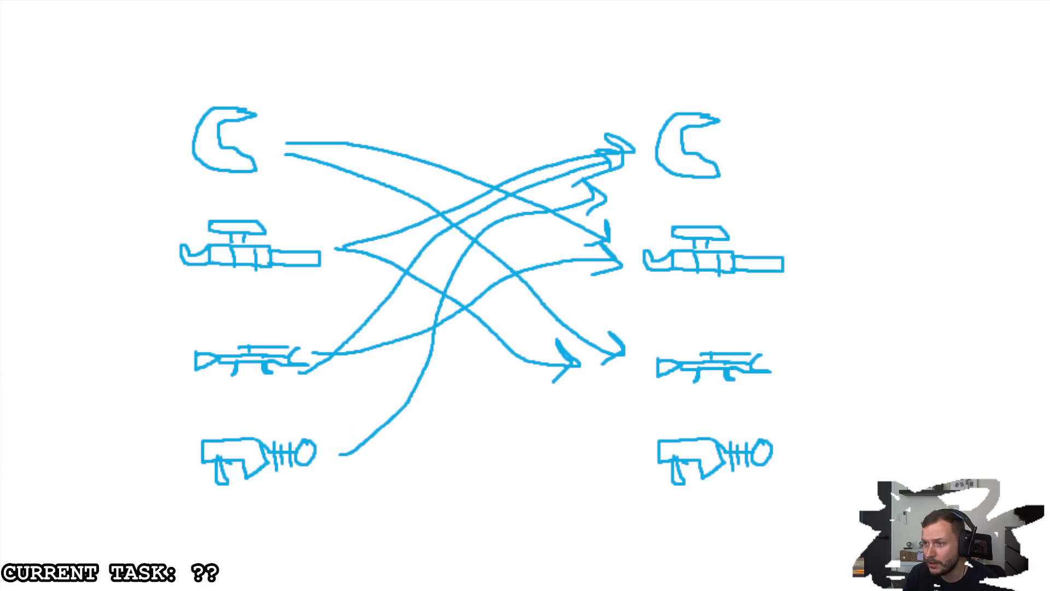
pyautogui.moveTo(342, 456)
pyautogui.mouseDown()
pyautogui.moveTo(500, 347)
pyautogui.moveTo(635, 282)
pyautogui.moveTo(618, 304)
pyautogui.moveTo(339, 461)
pyautogui.moveTo(588, 383)
pyautogui.moveTo(612, 387)
pyautogui.mouseUp()
pyautogui.moveTo(610, 361); pyautogui.dragTo(625, 374)
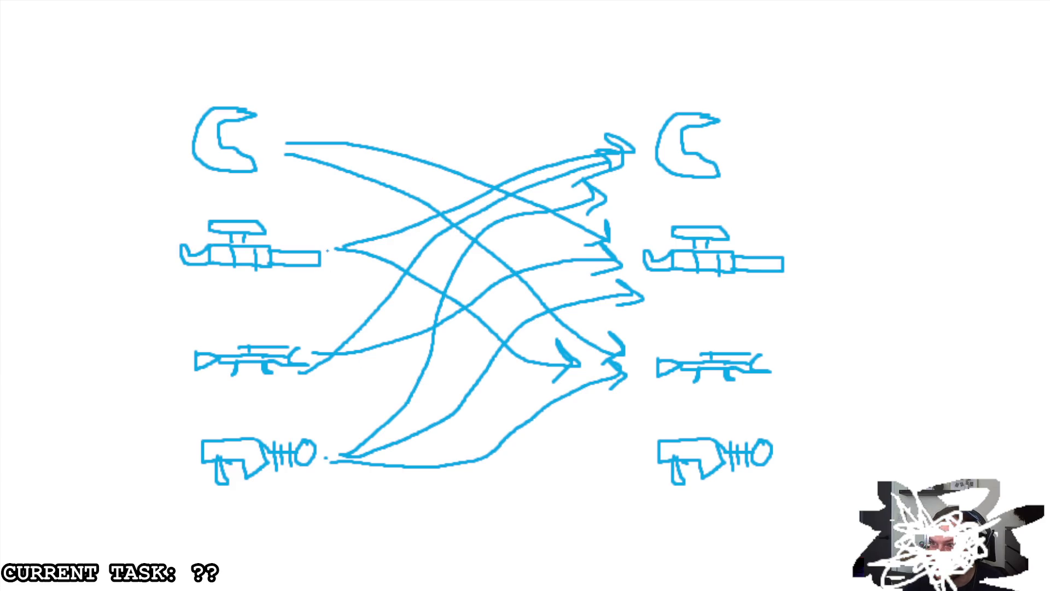
# - Arrow the left helmet, gun and sniper to the bottom-right pistol, then outline the left column and arrow tangle
pyautogui.moveTo(293, 167)
pyautogui.mouseDown()
pyautogui.moveTo(453, 274)
pyautogui.moveTo(611, 457)
pyautogui.moveTo(605, 471)
pyautogui.mouseUp()
pyautogui.moveTo(335, 269)
pyautogui.mouseDown()
pyautogui.moveTo(588, 455)
pyautogui.moveTo(577, 462)
pyautogui.mouseUp()
pyautogui.moveTo(316, 367)
pyautogui.mouseDown()
pyautogui.moveTo(540, 436)
pyautogui.moveTo(652, 448)
pyautogui.mouseUp()
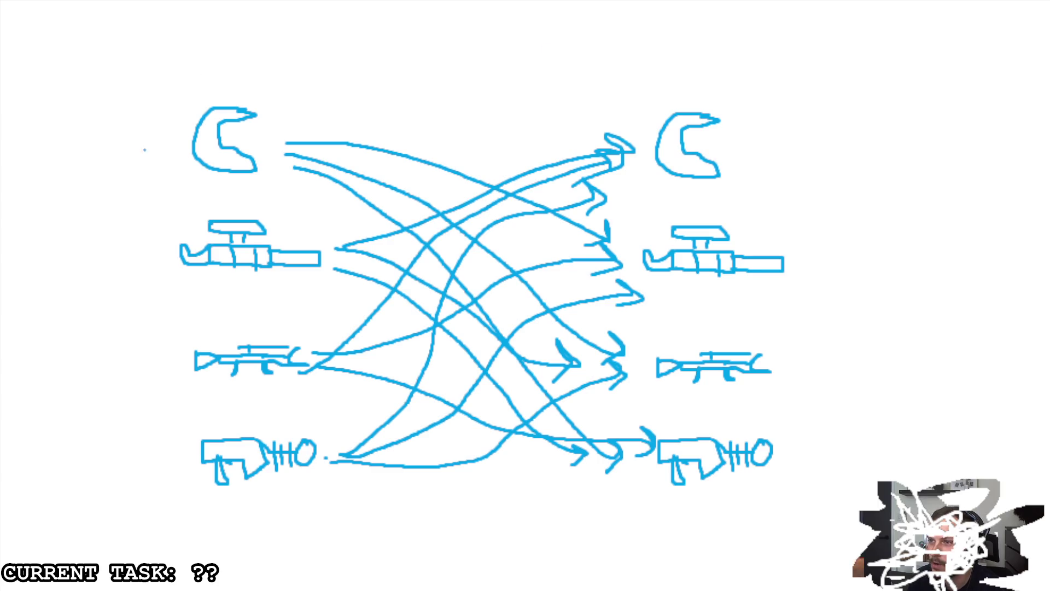
pyautogui.moveTo(244, 78)
pyautogui.mouseDown()
pyautogui.moveTo(157, 290)
pyautogui.moveTo(264, 522)
pyautogui.moveTo(320, 246)
pyautogui.moveTo(247, 77)
pyautogui.mouseUp()
pyautogui.moveTo(495, 101)
pyautogui.mouseDown()
pyautogui.moveTo(433, 531)
pyautogui.moveTo(478, 76)
pyautogui.moveTo(405, 514)
pyautogui.moveTo(498, 134)
pyautogui.mouseUp()
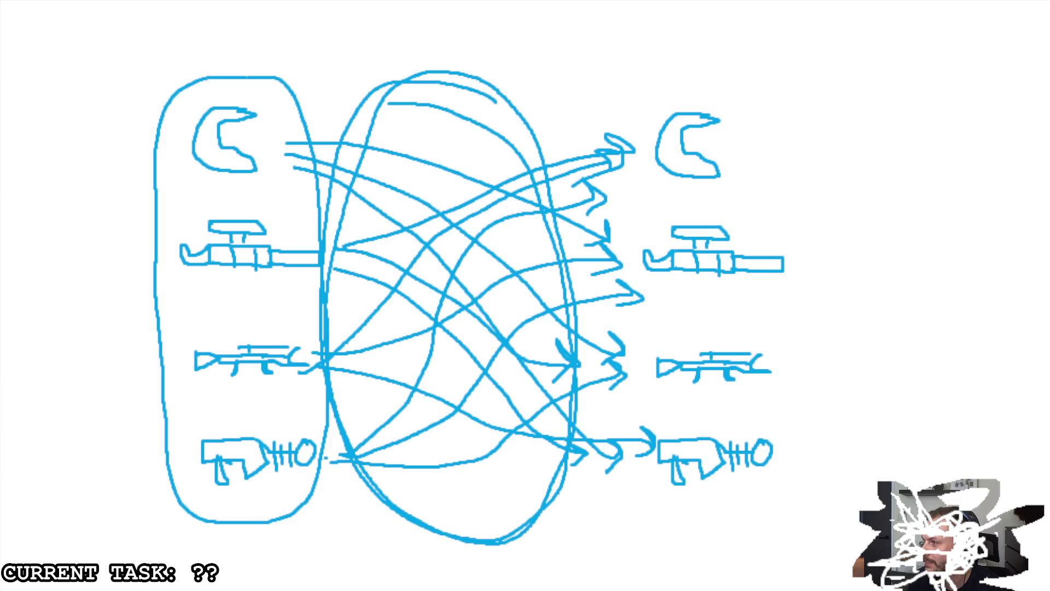
# - Add short marks under the bottom-left weapon, left helmet and right helmet tip, undoing a stray scribble
pyautogui.moveTo(218, 499)
pyautogui.mouseDown()
pyautogui.moveTo(204, 506)
pyautogui.moveTo(249, 503)
pyautogui.mouseUp()
pyautogui.moveTo(228, 186); pyautogui.dragTo(256, 188)
pyautogui.moveTo(219, 117)
pyautogui.mouseDown()
pyautogui.moveTo(230, 158)
pyautogui.moveTo(236, 131)
pyautogui.moveTo(269, 119)
pyautogui.moveTo(244, 106)
pyautogui.mouseUp()
pyautogui.hotkey('ctrl', 'z')
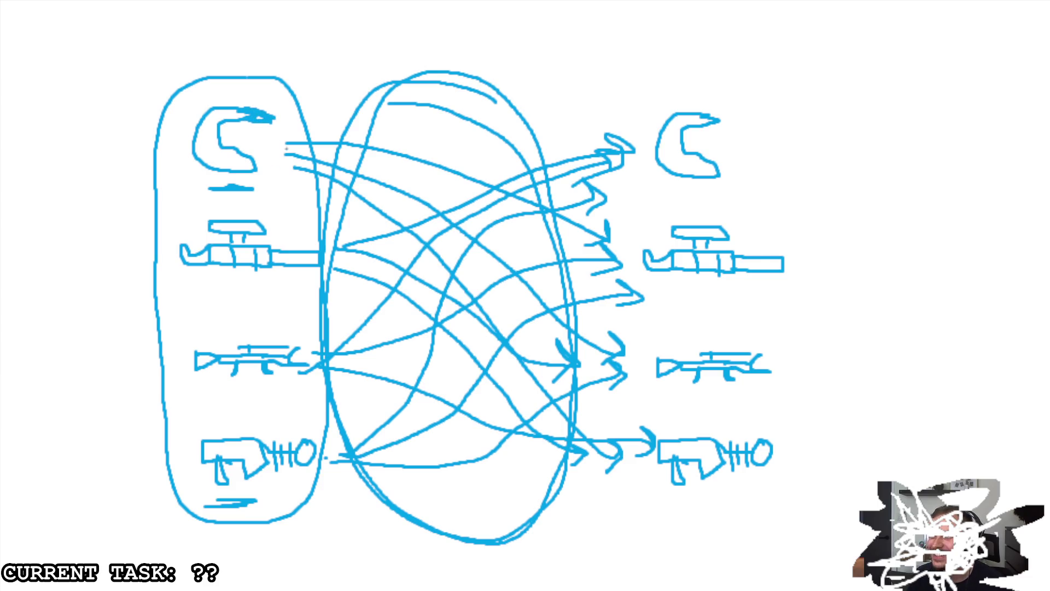
pyautogui.moveTo(710, 120)
pyautogui.mouseDown()
pyautogui.moveTo(730, 115)
pyautogui.moveTo(701, 127)
pyautogui.moveTo(725, 122)
pyautogui.mouseUp()
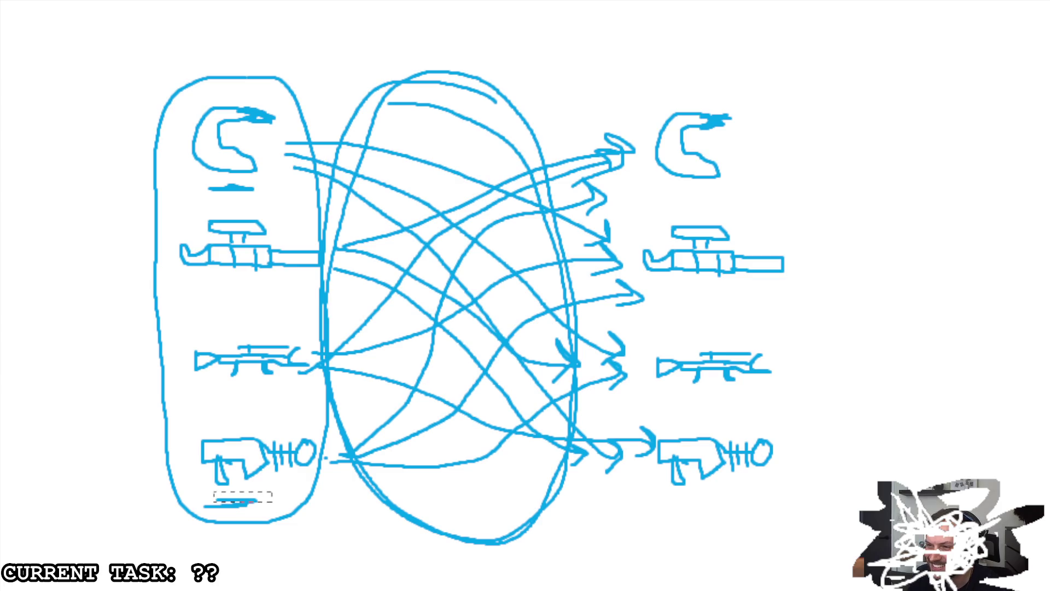
# - Erase the short strokes under the bottom-left gun and the top-left helmet
pyautogui.moveTo(272, 515); pyautogui.dragTo(273, 516)
pyautogui.press('Escape')
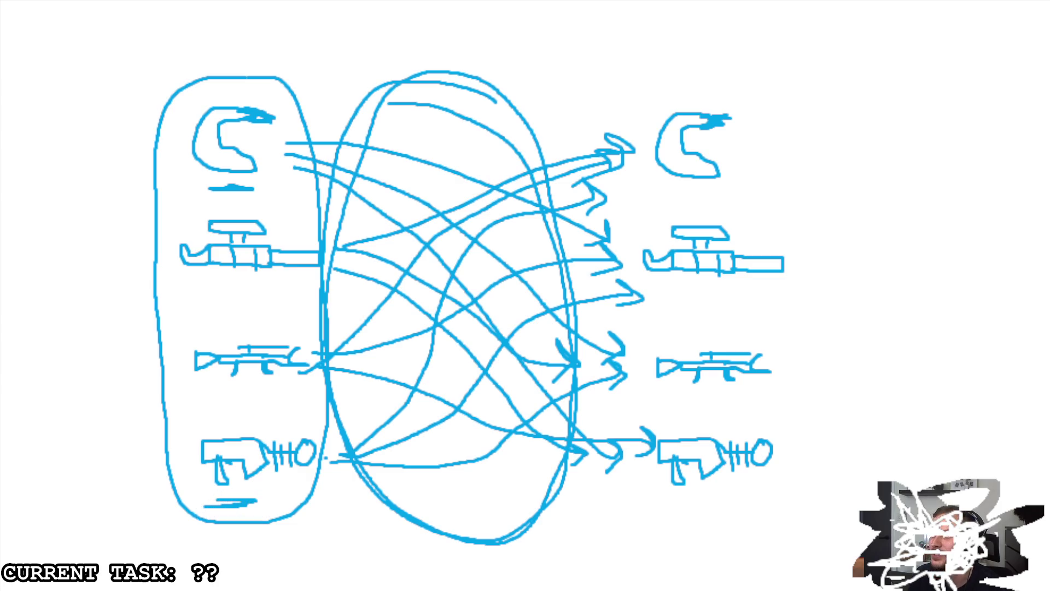
pyautogui.moveTo(205, 503)
pyautogui.mouseDown()
pyautogui.moveTo(257, 501)
pyautogui.moveTo(231, 500)
pyautogui.mouseUp()
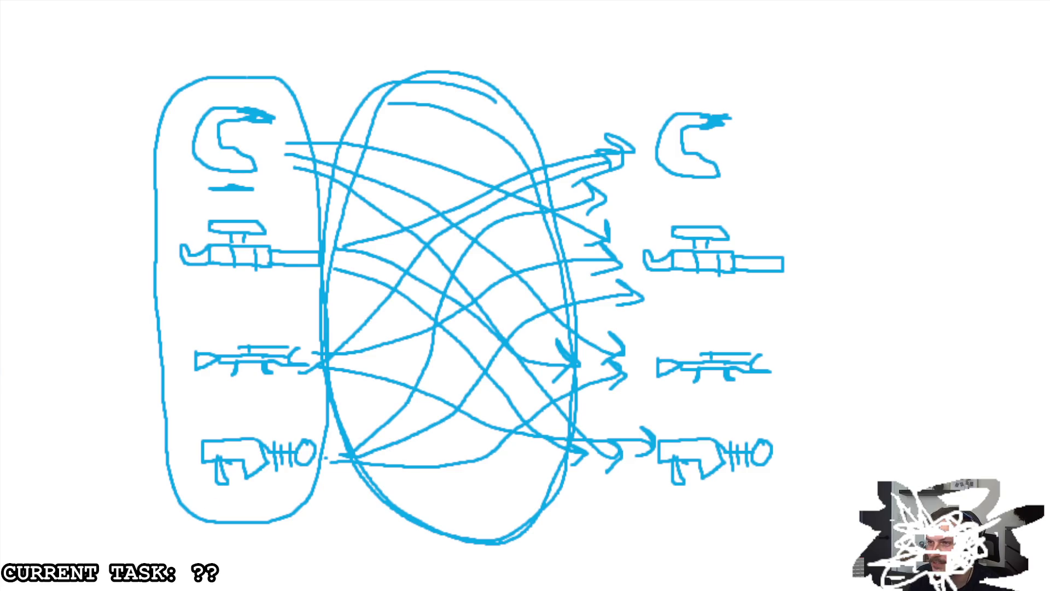
pyautogui.moveTo(208, 189); pyautogui.dragTo(254, 190)
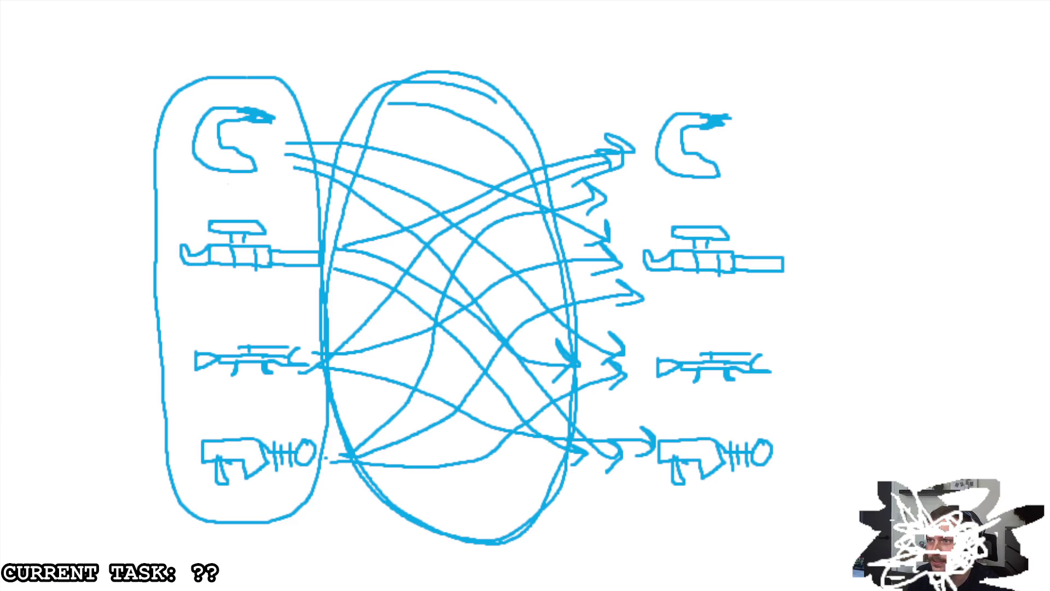
# - Delete the pasted screenshot and left-hand drawings, then select the remaining four weapon sketches
pyautogui.press('Escape')
pyautogui.moveTo(530, 316)
pyautogui.mouseDown()
pyautogui.moveTo(612, 545)
pyautogui.moveTo(656, 544)
pyautogui.mouseUp()
pyautogui.hotkey('ctrl', 'v')
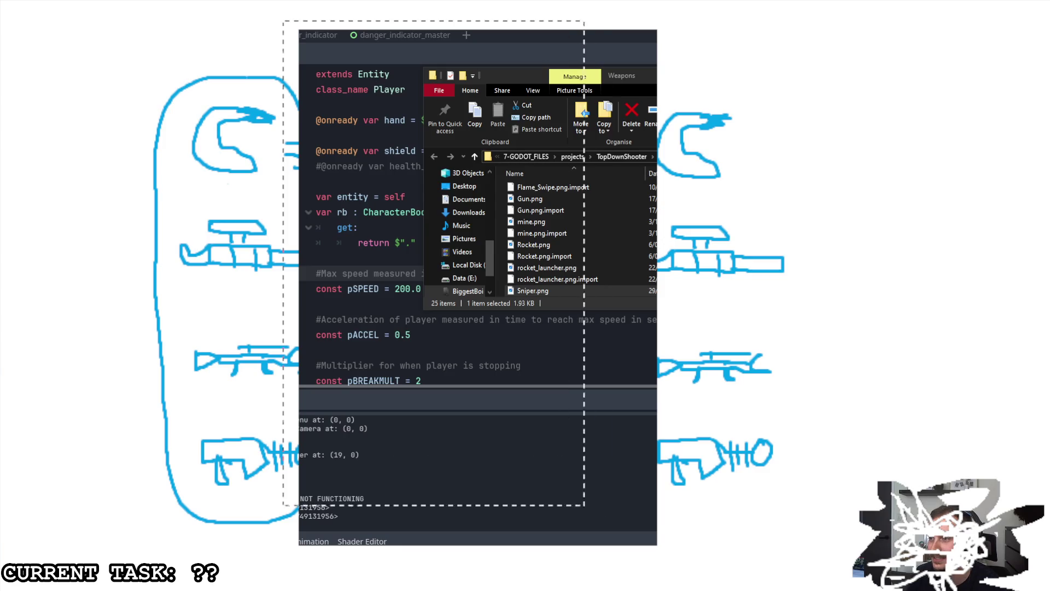
pyautogui.press('Delete')
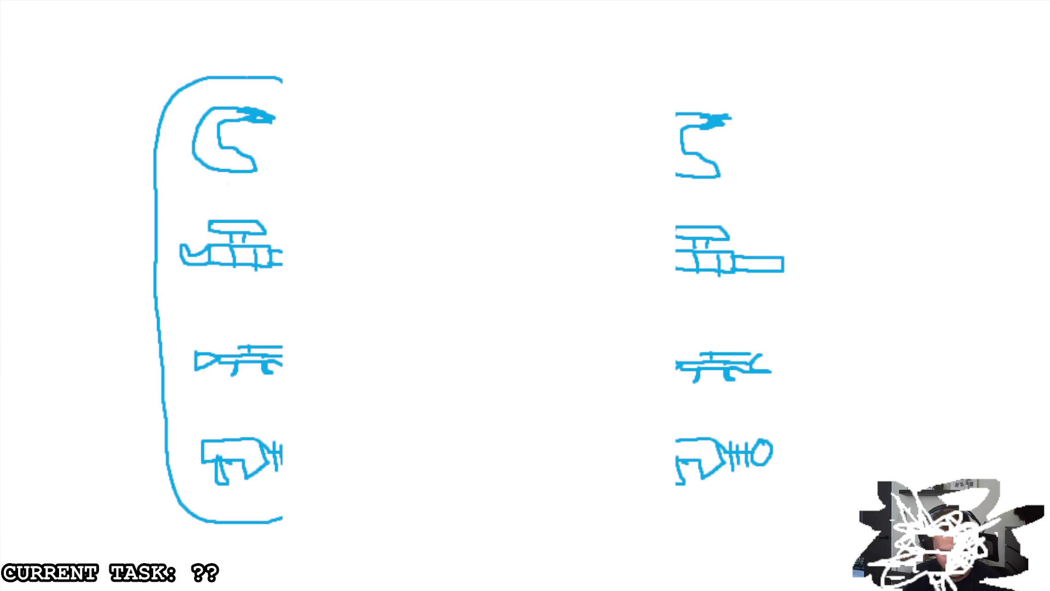
pyautogui.hotkey('ctrl', 'z')
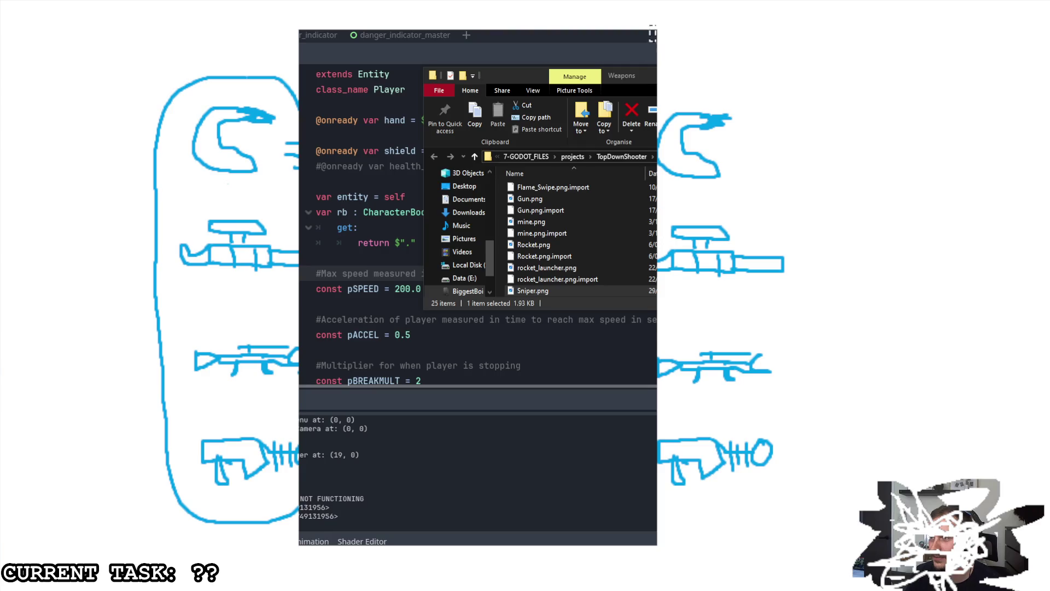
pyautogui.press('Delete')
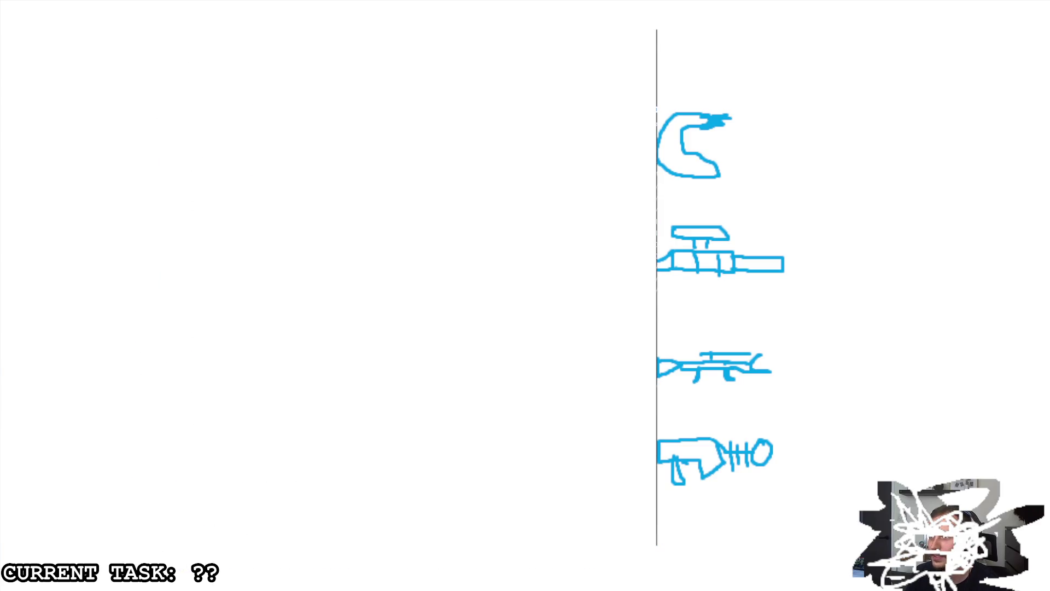
pyautogui.moveTo(780, 521)
pyautogui.mouseDown()
pyautogui.moveTo(551, 22)
pyautogui.moveTo(619, 19)
pyautogui.mouseUp()
# - Place the weapon column at the left edge, deselect it, and draw then undo a centre circle
pyautogui.moveTo(733, 274)
pyautogui.mouseDown()
pyautogui.moveTo(222, 291)
pyautogui.moveTo(140, 279)
pyautogui.moveTo(175, 271)
pyautogui.moveTo(115, 254)
pyautogui.mouseUp()
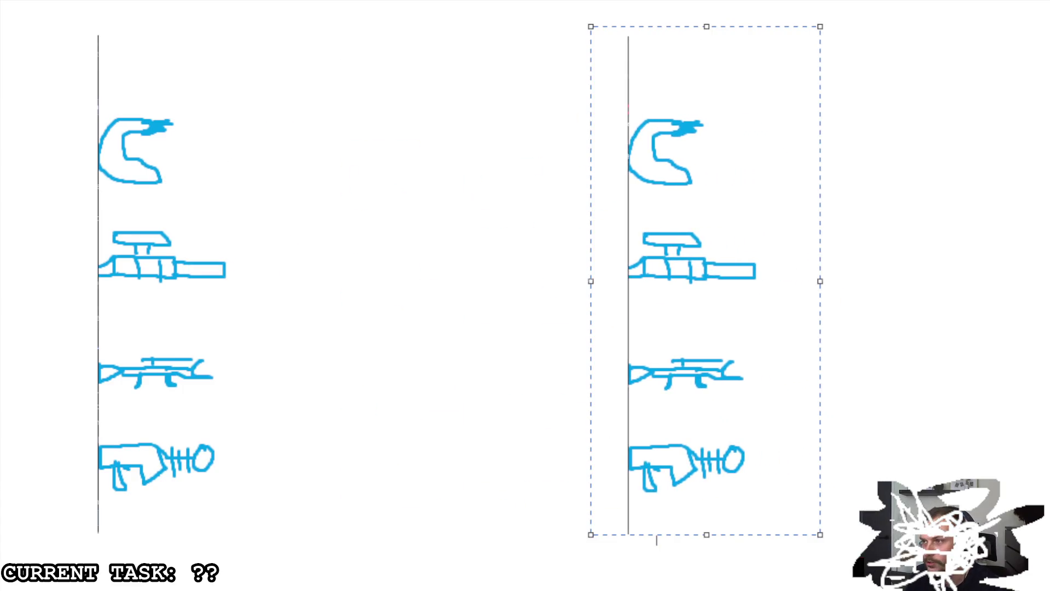
pyautogui.click(657, 539)
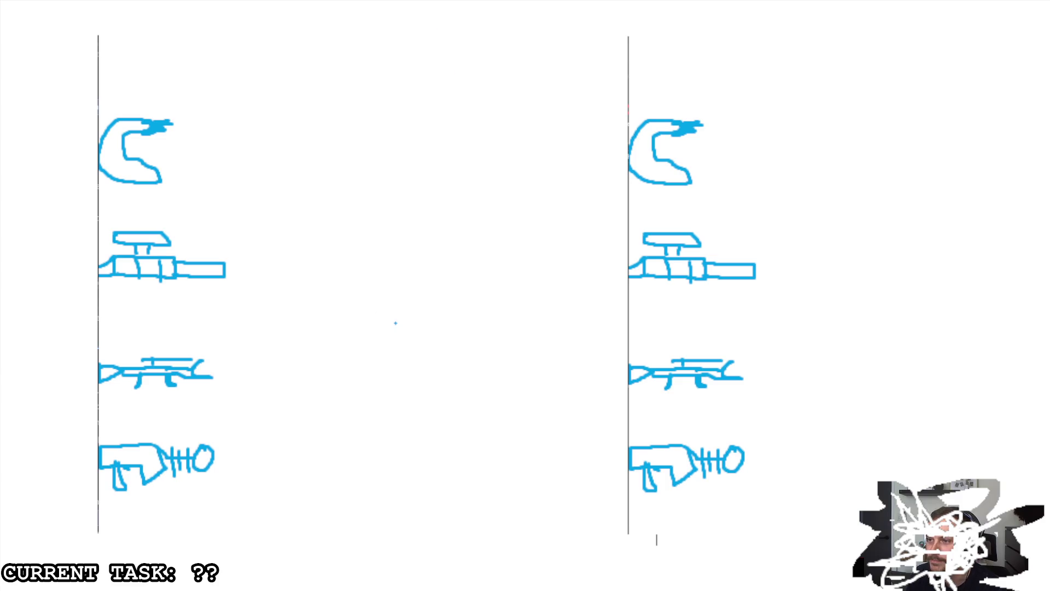
pyautogui.moveTo(407, 286)
pyautogui.mouseDown()
pyautogui.moveTo(405, 347)
pyautogui.moveTo(398, 285)
pyautogui.mouseUp()
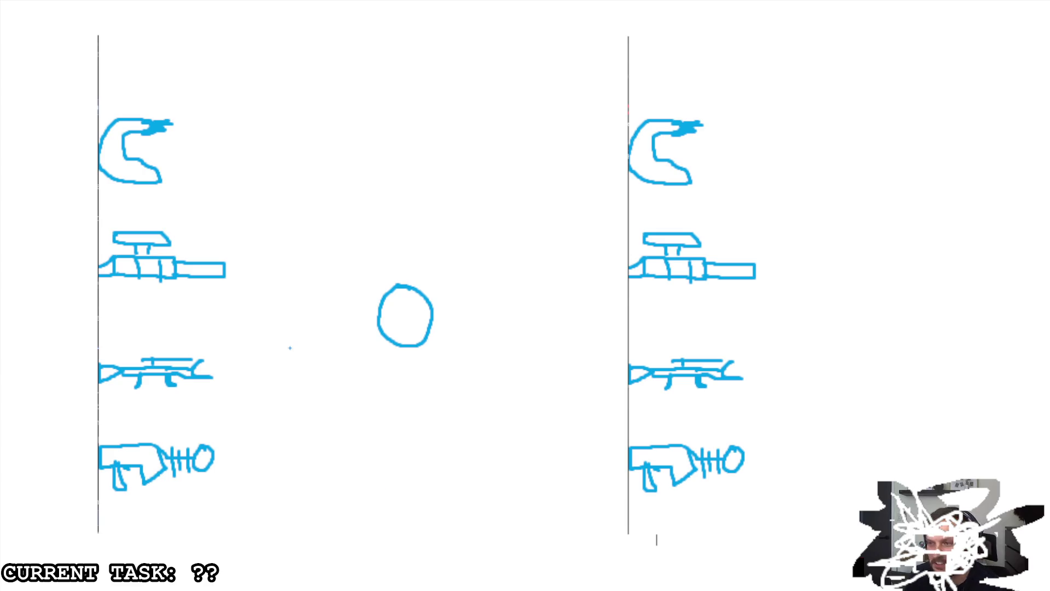
pyautogui.hotkey('ctrl', 'z')
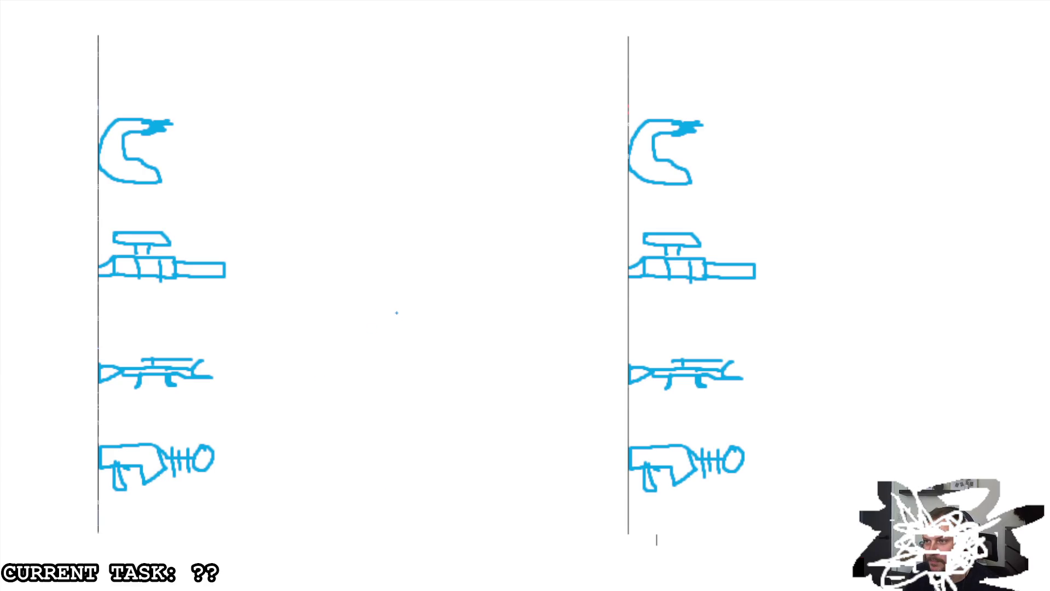
# - Draw a small central oval with arrows from each of the four left weapons into it
pyautogui.moveTo(395, 293); pyautogui.dragTo(389, 285)
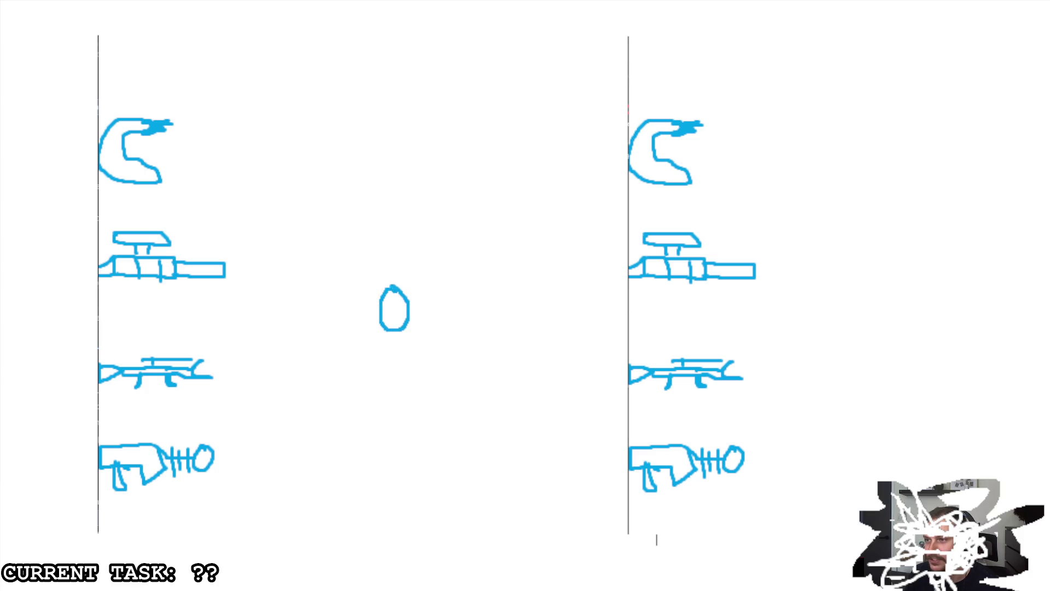
pyautogui.moveTo(184, 149)
pyautogui.mouseDown()
pyautogui.moveTo(202, 148)
pyautogui.moveTo(312, 235)
pyautogui.moveTo(362, 294)
pyautogui.moveTo(355, 274)
pyautogui.mouseUp()
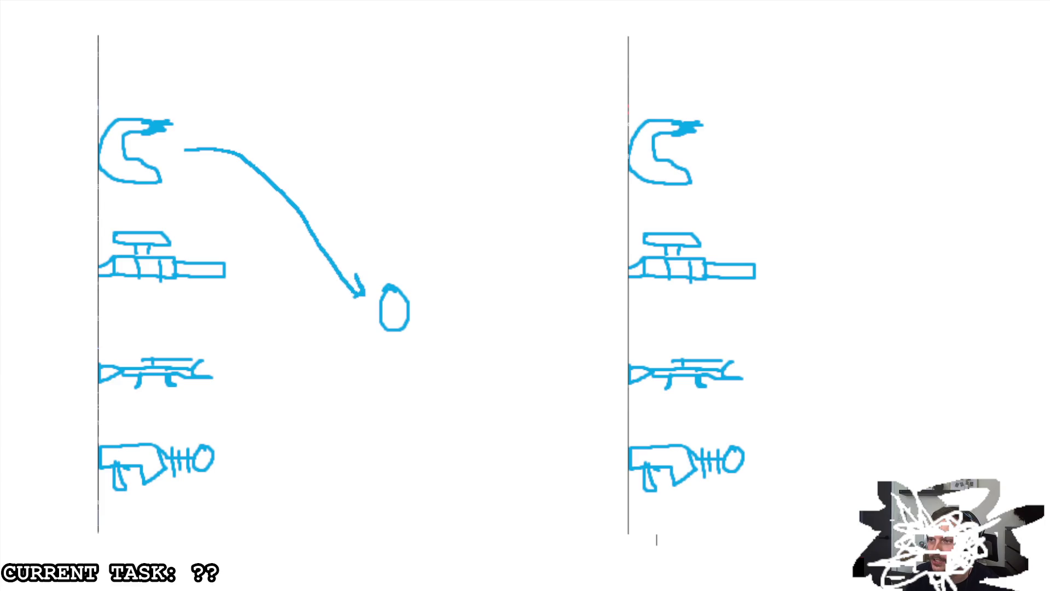
pyautogui.moveTo(241, 269)
pyautogui.mouseDown()
pyautogui.moveTo(363, 310)
pyautogui.moveTo(346, 327)
pyautogui.mouseUp()
pyautogui.moveTo(218, 376)
pyautogui.mouseDown()
pyautogui.moveTo(353, 333)
pyautogui.moveTo(346, 341)
pyautogui.mouseUp()
pyautogui.moveTo(223, 460)
pyautogui.mouseDown()
pyautogui.moveTo(367, 354)
pyautogui.moveTo(373, 361)
pyautogui.mouseUp()
# - Draw arrows from the oval out to all four right-column weapons and circle the top-left helmet
pyautogui.moveTo(422, 298)
pyautogui.mouseDown()
pyautogui.moveTo(525, 234)
pyautogui.moveTo(607, 137)
pyautogui.moveTo(604, 161)
pyautogui.moveTo(505, 302)
pyautogui.moveTo(589, 264)
pyautogui.mouseUp()
pyautogui.moveTo(579, 245)
pyautogui.mouseDown()
pyautogui.moveTo(594, 264)
pyautogui.moveTo(577, 283)
pyautogui.mouseUp()
pyautogui.moveTo(426, 330); pyautogui.dragTo(609, 368)
pyautogui.moveTo(591, 356)
pyautogui.mouseDown()
pyautogui.moveTo(608, 369)
pyautogui.moveTo(584, 383)
pyautogui.mouseUp()
pyautogui.moveTo(418, 339)
pyautogui.mouseDown()
pyautogui.moveTo(527, 431)
pyautogui.moveTo(607, 461)
pyautogui.mouseUp()
pyautogui.moveTo(594, 452)
pyautogui.mouseDown()
pyautogui.moveTo(608, 462)
pyautogui.moveTo(587, 479)
pyautogui.mouseUp()
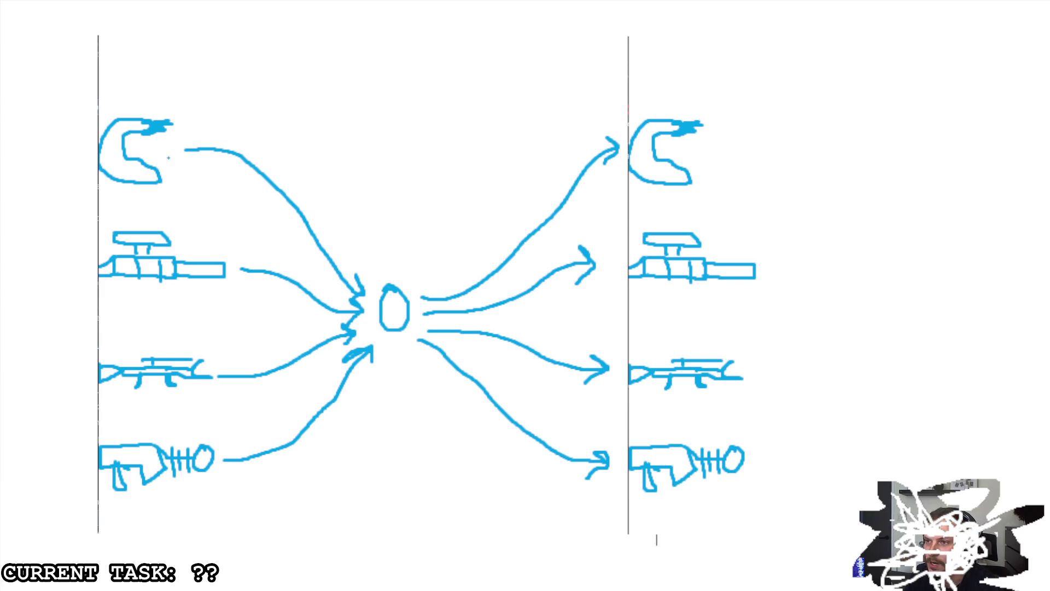
pyautogui.moveTo(175, 104)
pyautogui.mouseDown()
pyautogui.moveTo(88, 109)
pyautogui.moveTo(191, 104)
pyautogui.moveTo(160, 92)
pyautogui.mouseUp()
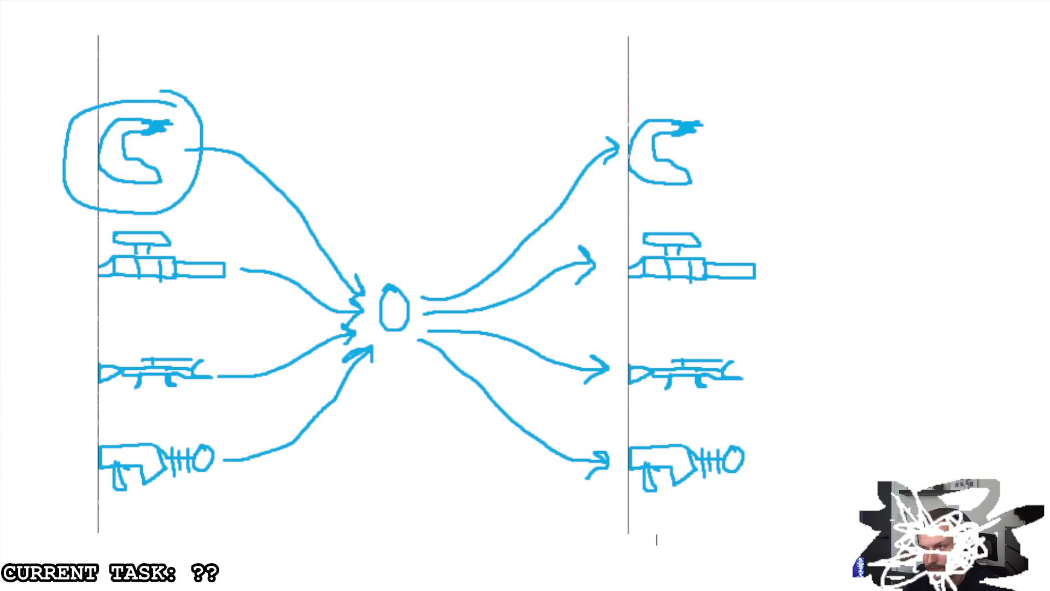
# - Draw an arrow from the circled top-left weapon to the second right-hand weapon, then select the whole canvas
pyautogui.moveTo(207, 145)
pyautogui.mouseDown()
pyautogui.moveTo(597, 264)
pyautogui.moveTo(579, 281)
pyautogui.mouseUp()
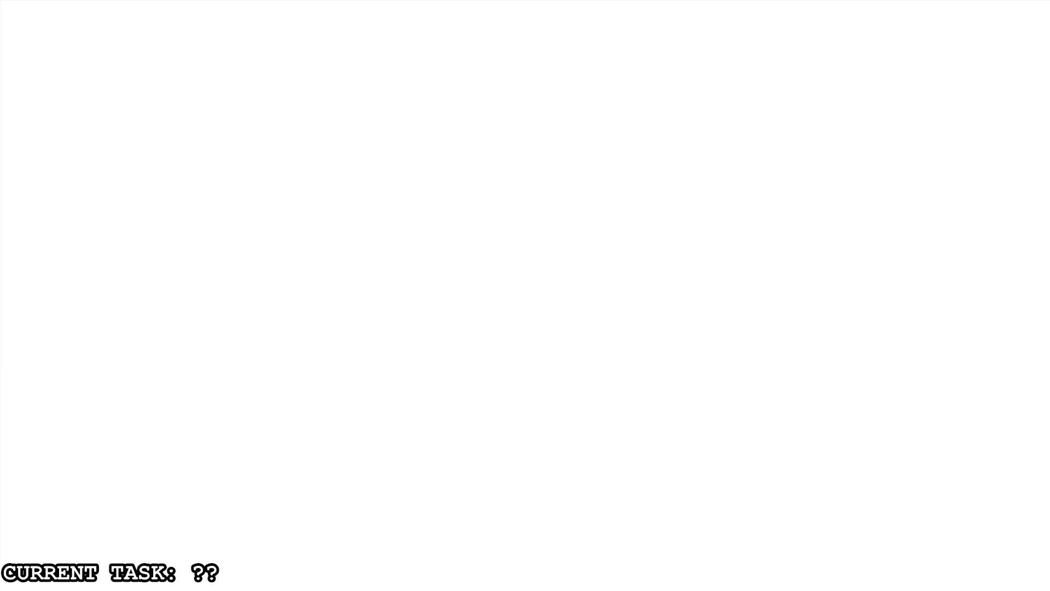
pyautogui.hotkey('ctrl', 'a')
# - Paste the weapon sketches back onto the whiteboard canvas and select everything on it
pyautogui.hotkey('ctrl', 'v')
pyautogui.press('Escape')
pyautogui.hotkey('ctrl', 'a')
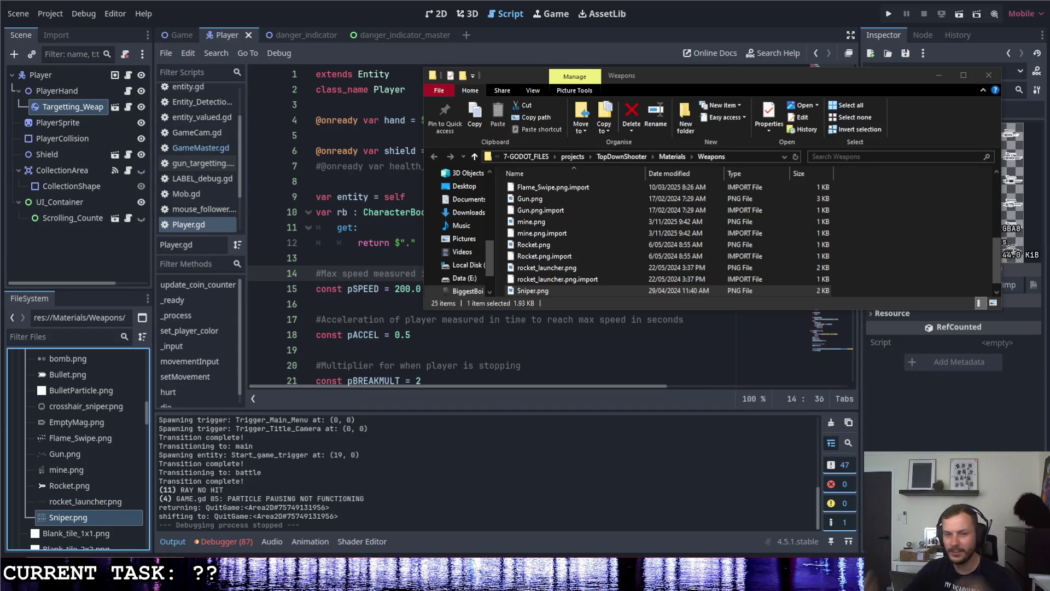
# - Back in Godot, select the Player node and run the TopDownShooter project again
pyautogui.hotkey('alt', 'Tab')
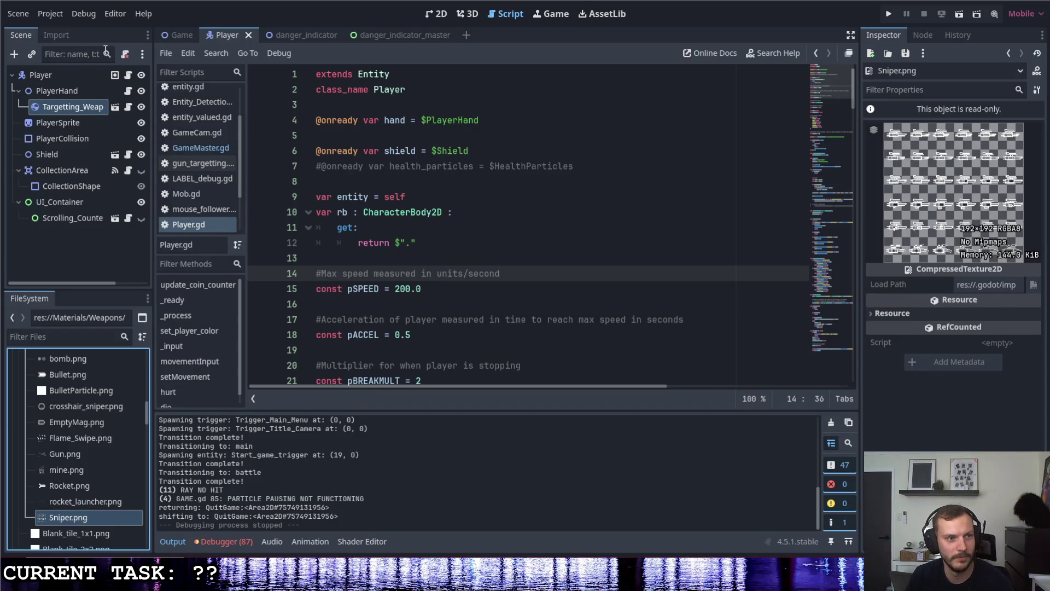
pyautogui.click(82, 76)
pyautogui.click(885, 17)
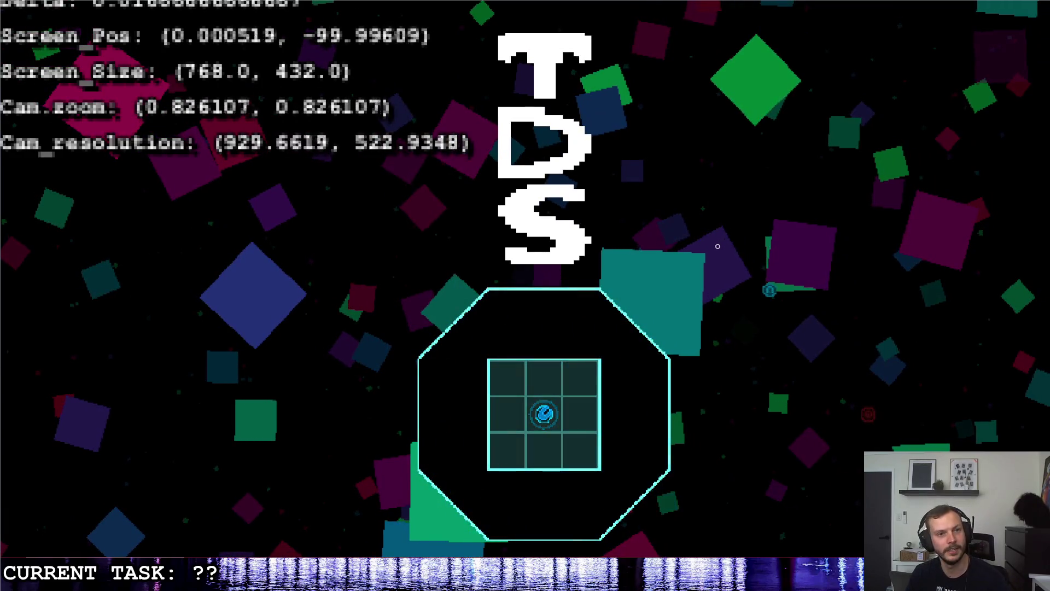
# - Walk the player right along the corridor, firing a shot toward the lower right, then down into the octagon room
pyautogui.press('d')
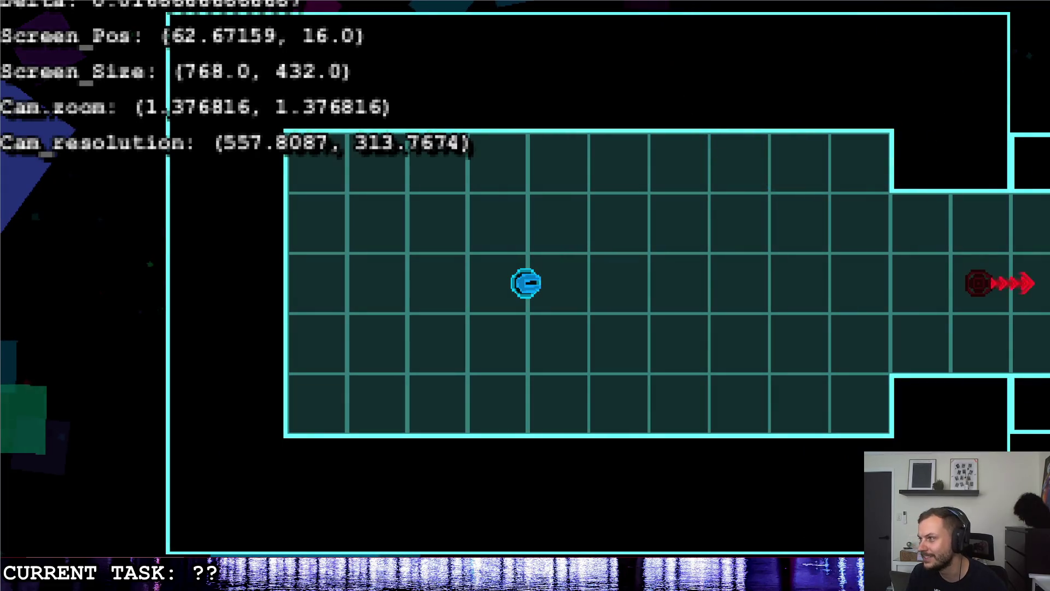
pyautogui.click(713, 345)
pyautogui.press('d')
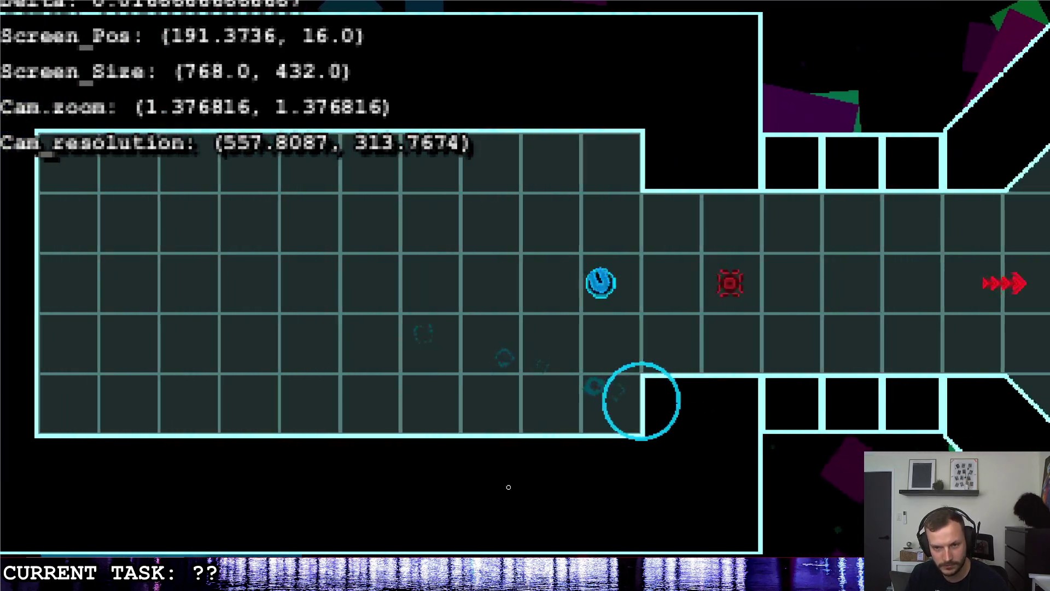
pyautogui.press('s')
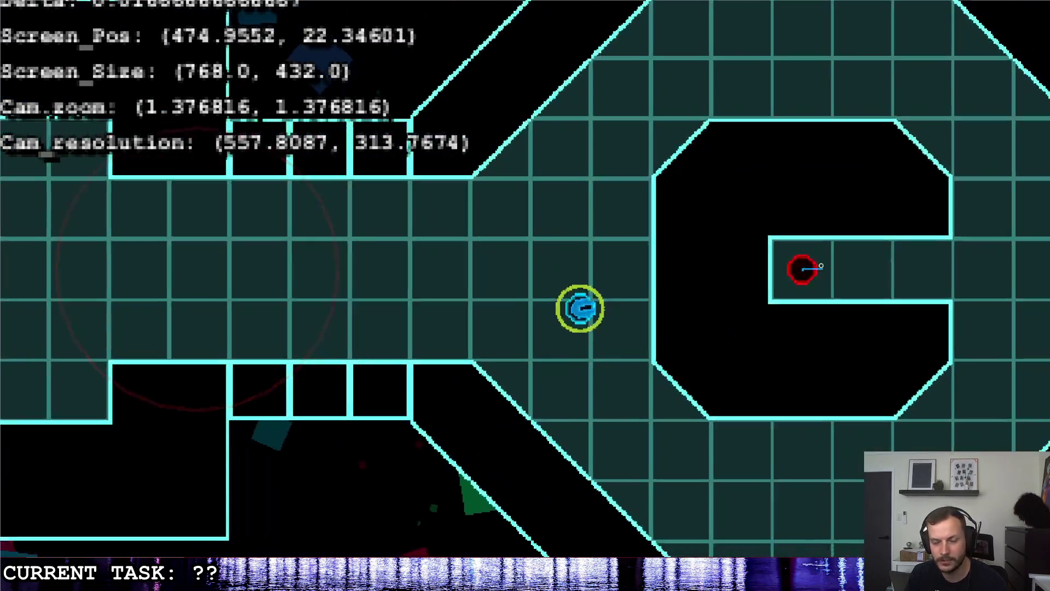
# - Maneuver the player up-right, up-left, then diagonally down-right through the octagon room
pyautogui.press('d')
pyautogui.press('w')
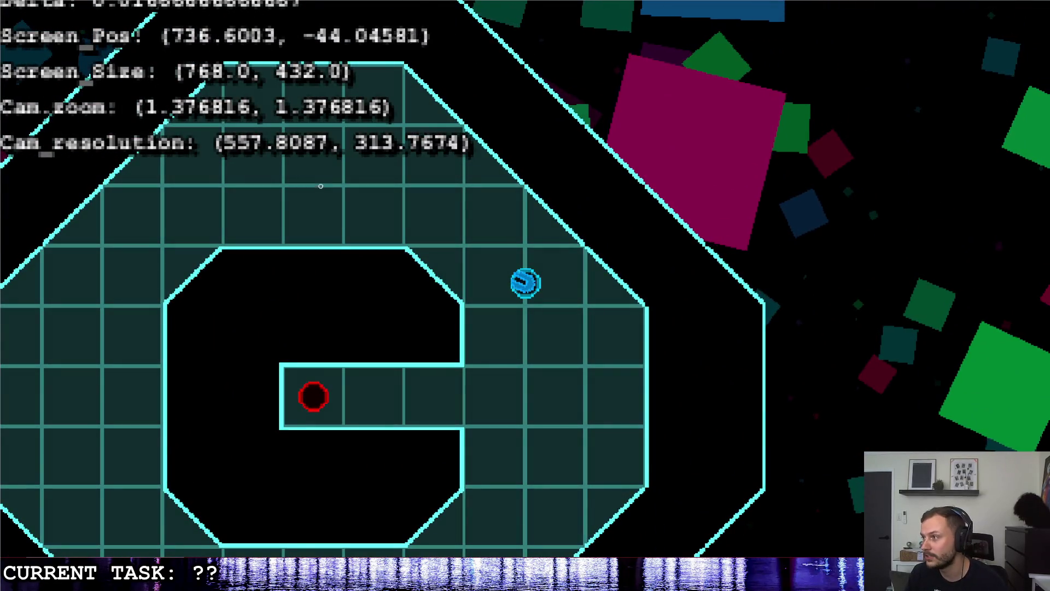
pyautogui.press('w')
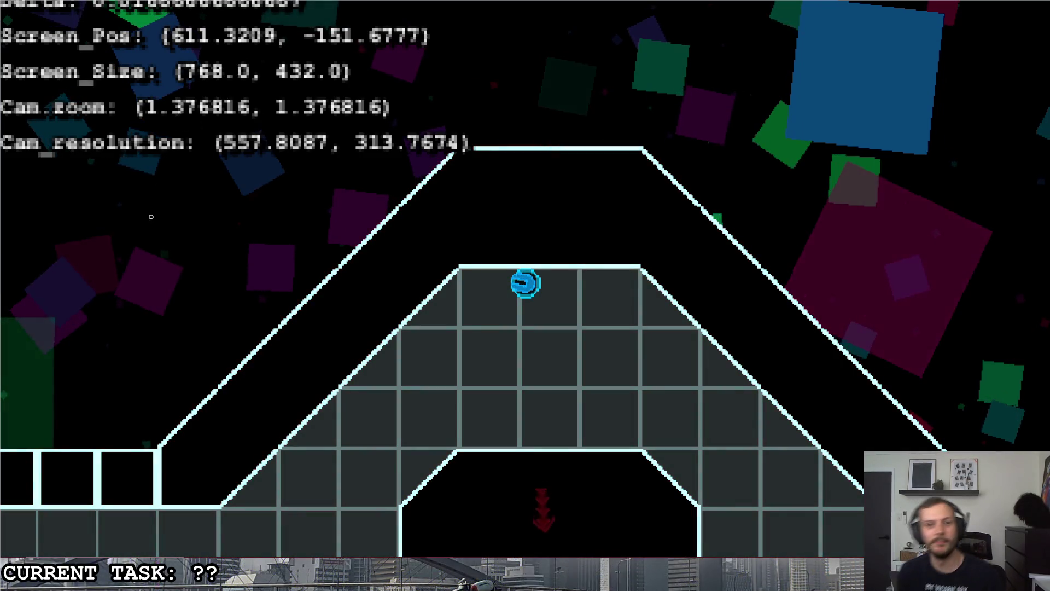
pyautogui.press('Right')
pyautogui.press('Down')
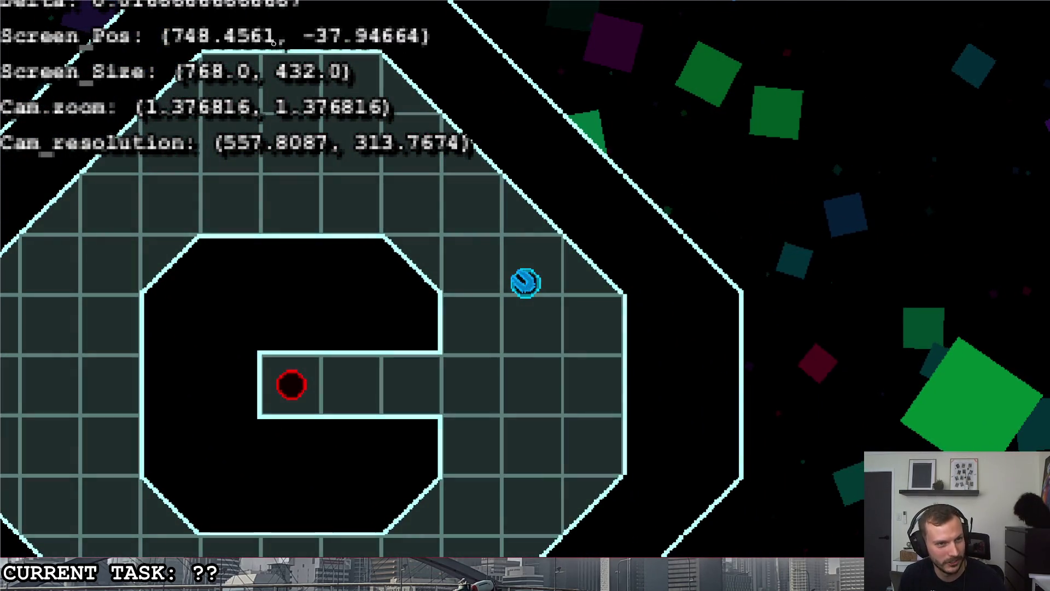
pyautogui.press('Down')
# - Weave the player onward, back and forth, then down and right along the corridor
pyautogui.press('Left')
pyautogui.press('Down')
pyautogui.press('Up')
pyautogui.press('Right')
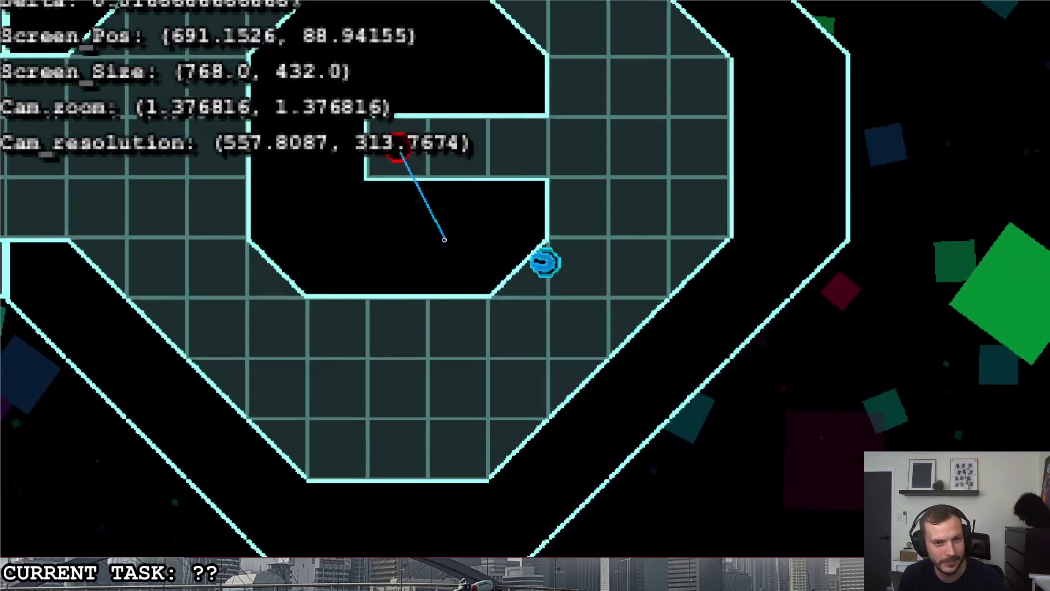
pyautogui.press('Down')
pyautogui.press('Right')
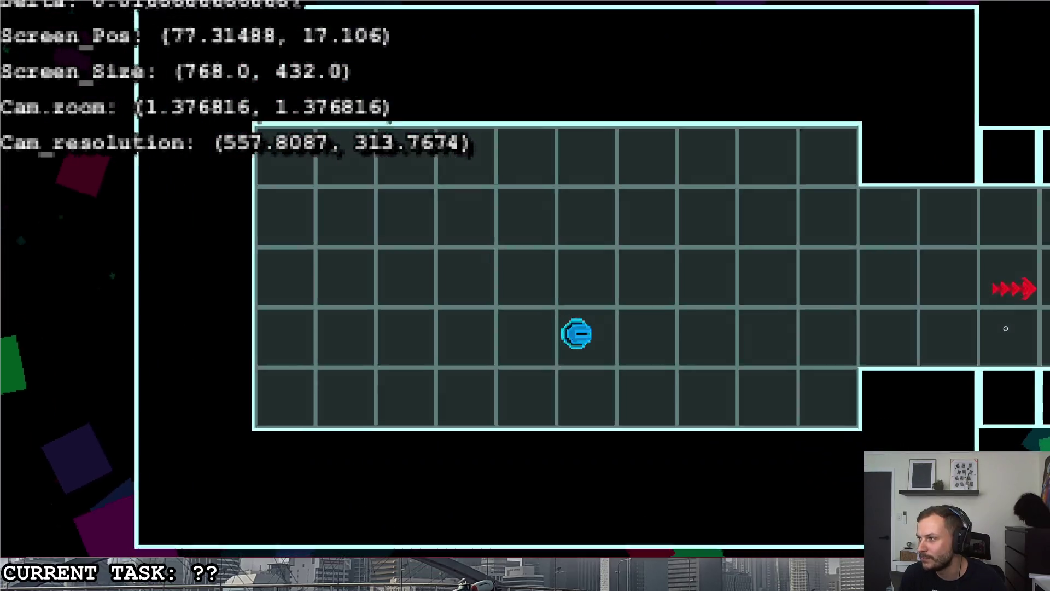
pyautogui.press('Up')
pyautogui.press('Right')
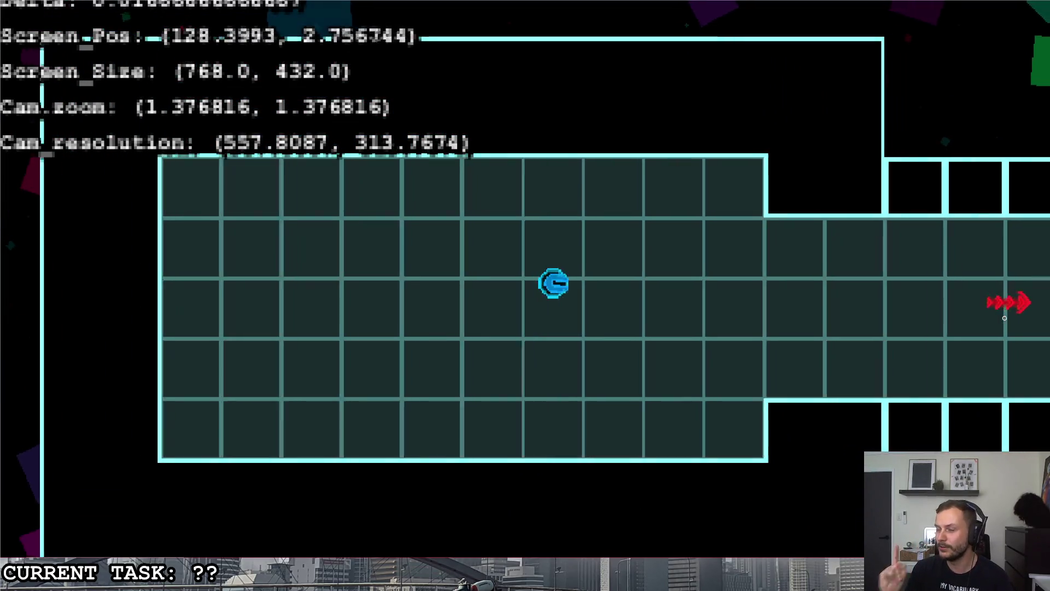
pyautogui.press('Right')
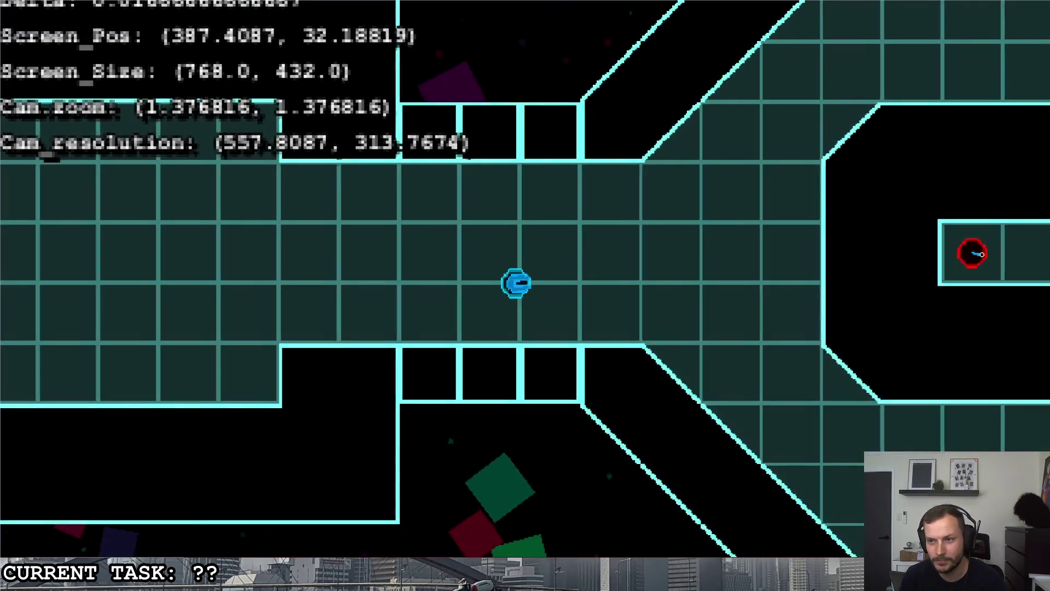
pyautogui.press('Left')
pyautogui.press('Left')
pyautogui.press('Right')
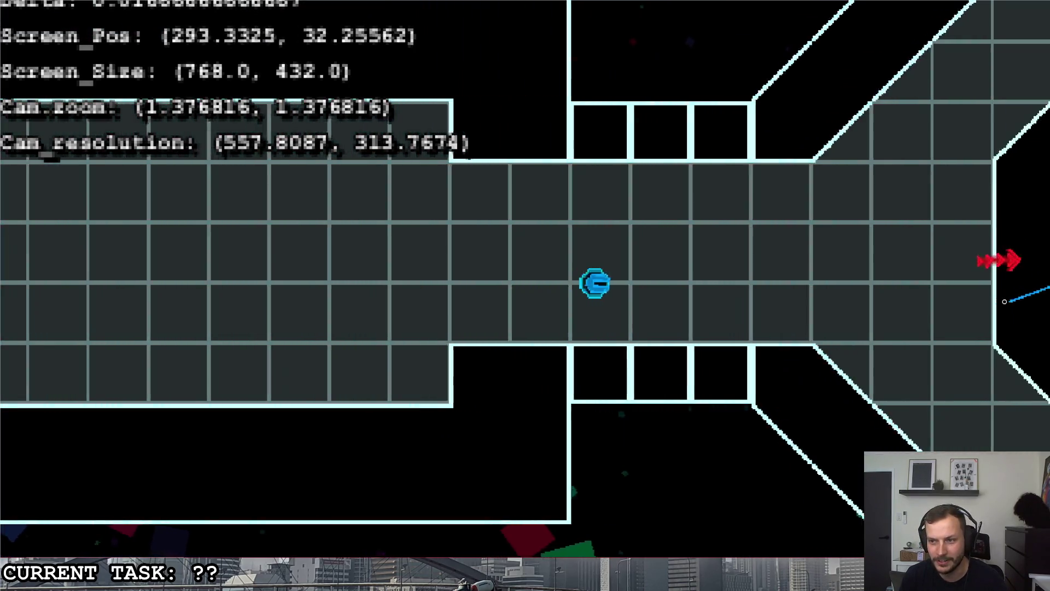
pyautogui.press('Down')
pyautogui.press('Right')
pyautogui.press('Down')
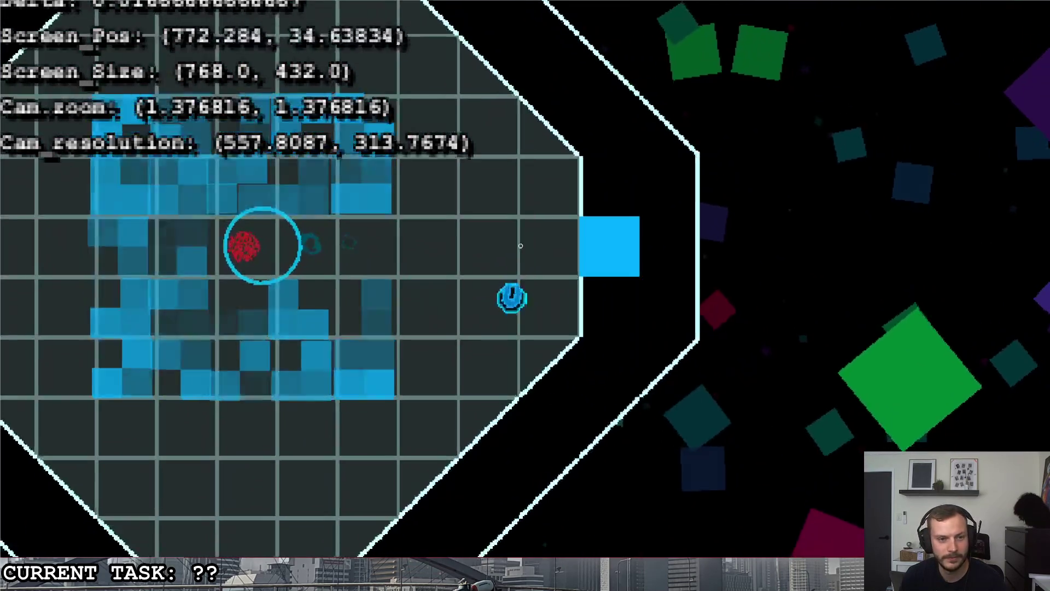
# - Move the player up, then down and left across the grid arena toward the red enemies
pyautogui.press('Up')
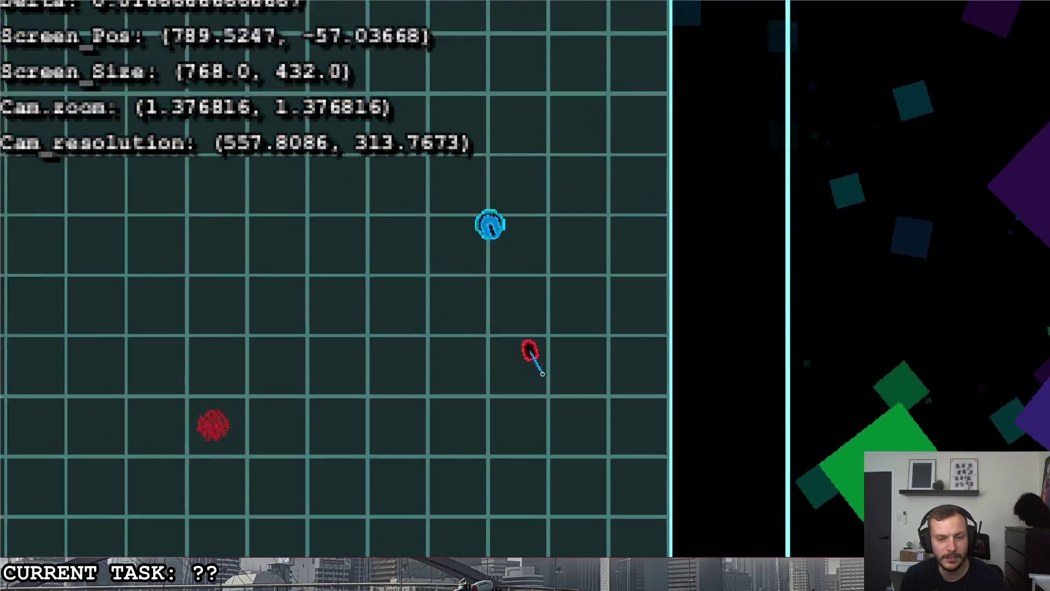
pyautogui.press('Left')
pyautogui.press('Down')
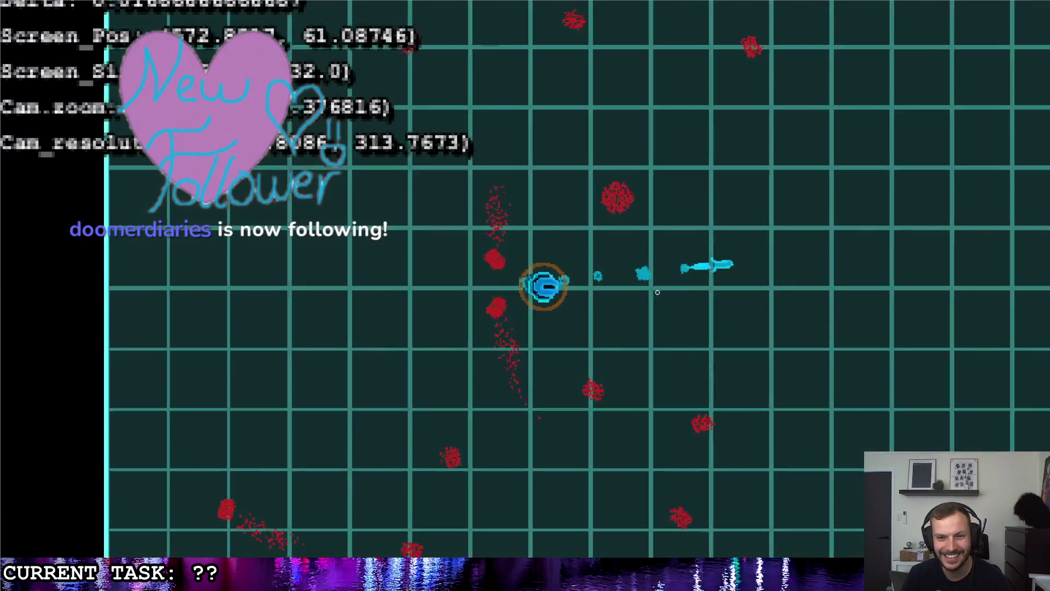
# - Roam the arena right, down and in zigzags toward the left and top walls while fighting enemies
pyautogui.press('d')
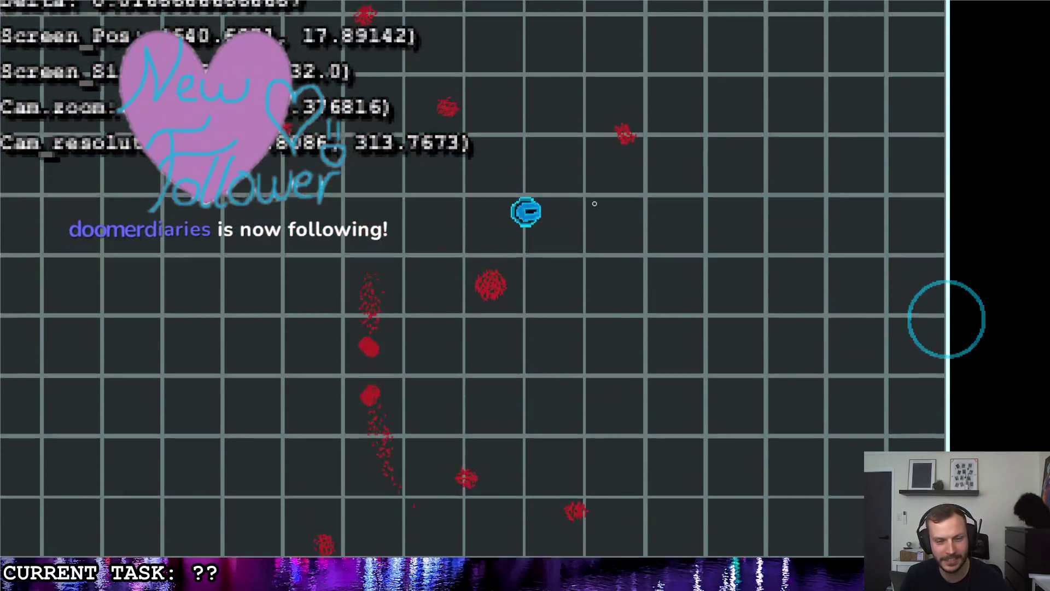
pyautogui.press('d')
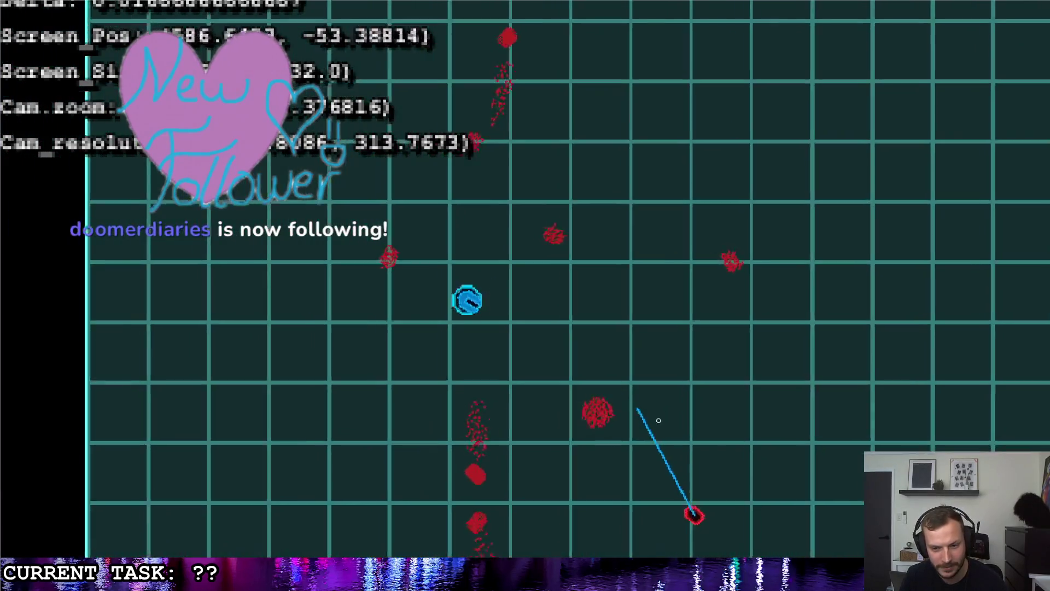
pyautogui.press('s')
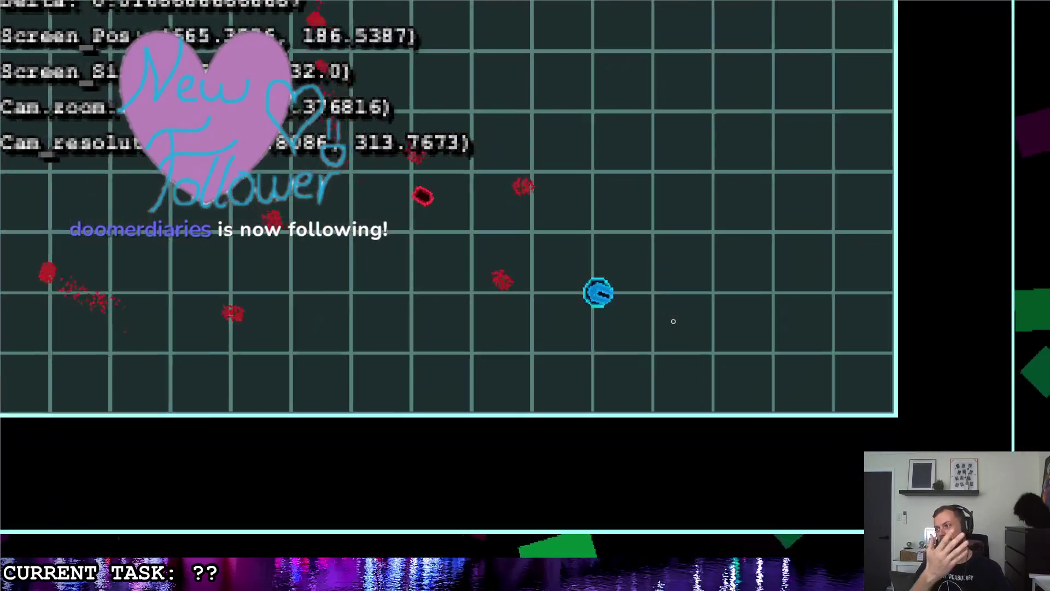
pyautogui.press('d')
pyautogui.press('w')
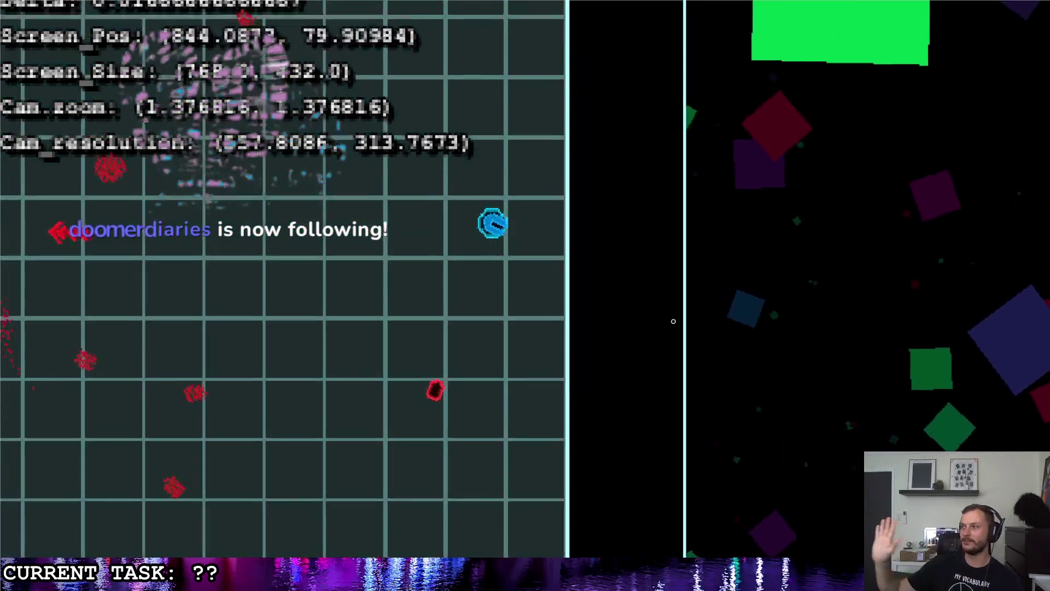
pyautogui.press('a')
pyautogui.press('w')
pyautogui.press('s')
pyautogui.press('a')
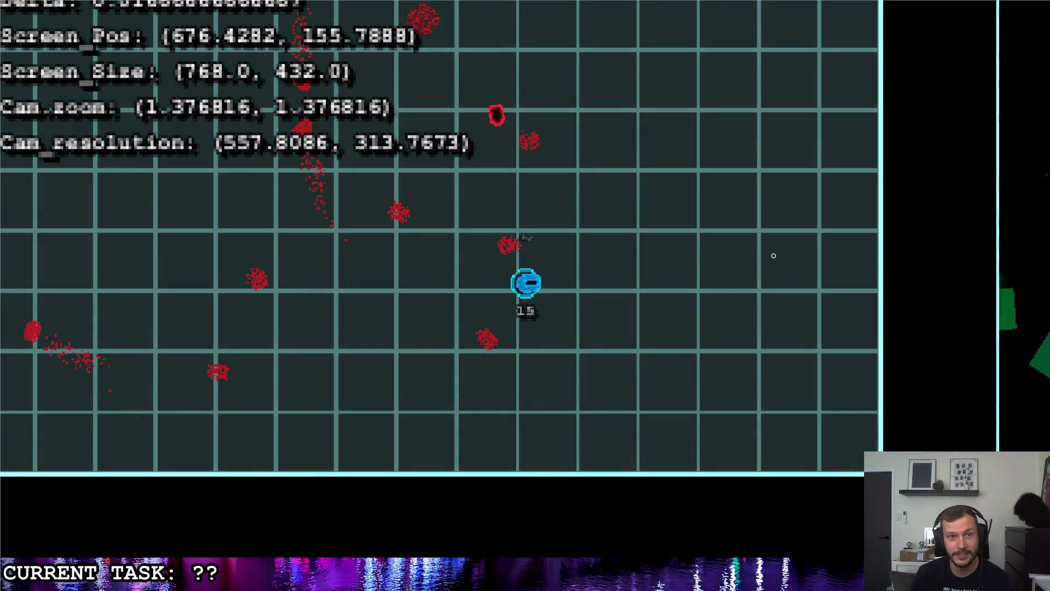
pyautogui.press('a')
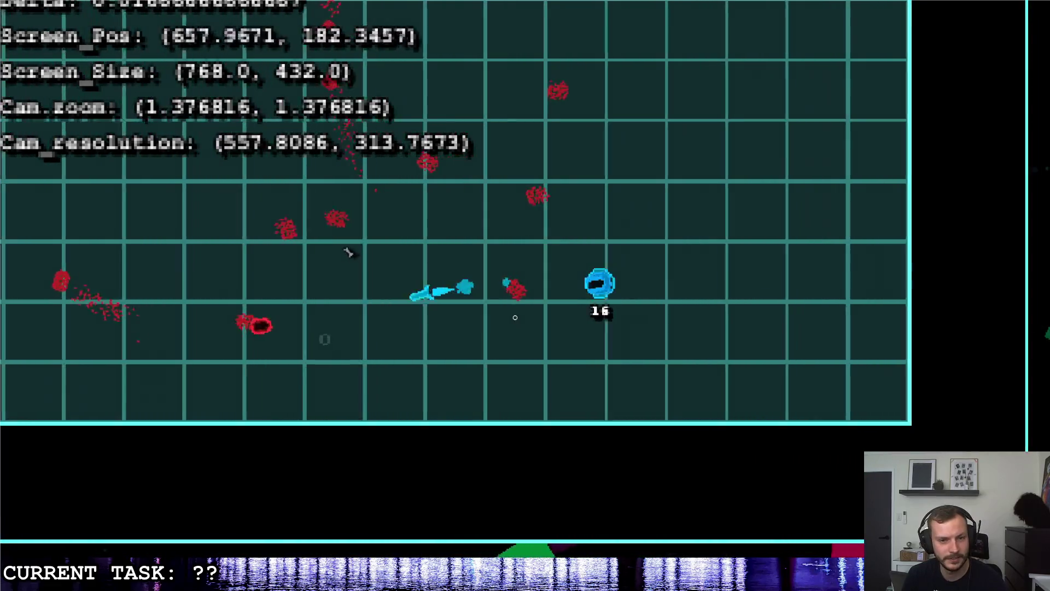
pyautogui.press('d')
pyautogui.press('w')
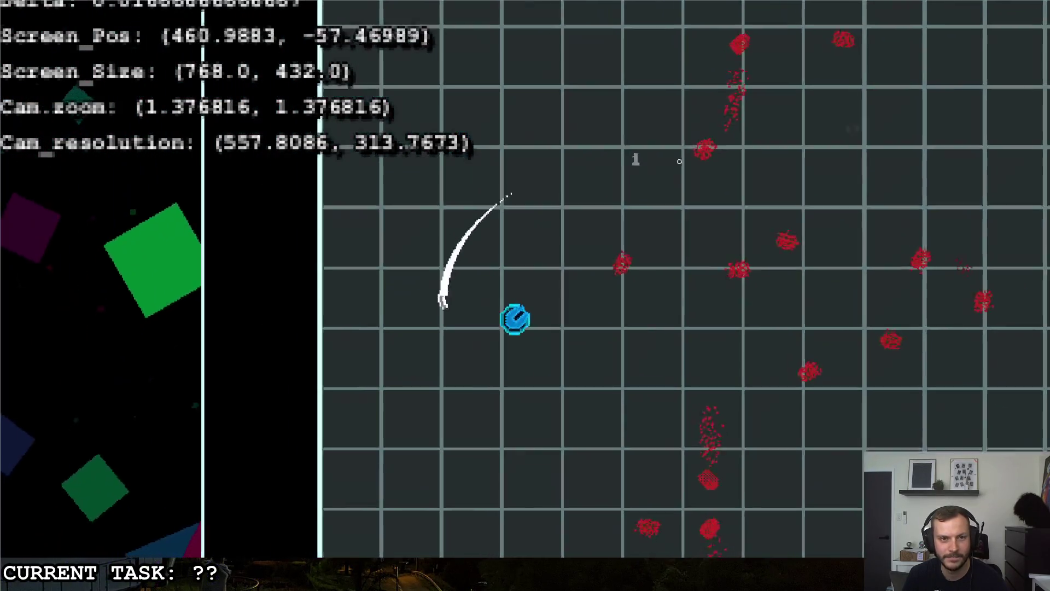
# - Move down-right spraying cyan bullets, then weave left, up and right around the arena
pyautogui.press('s')
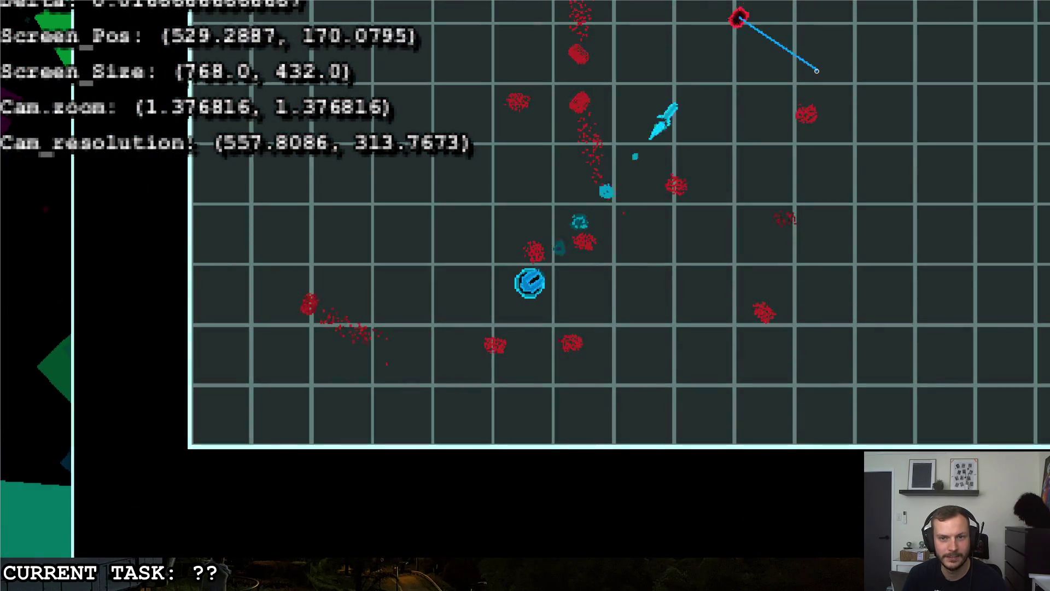
pyautogui.press('d')
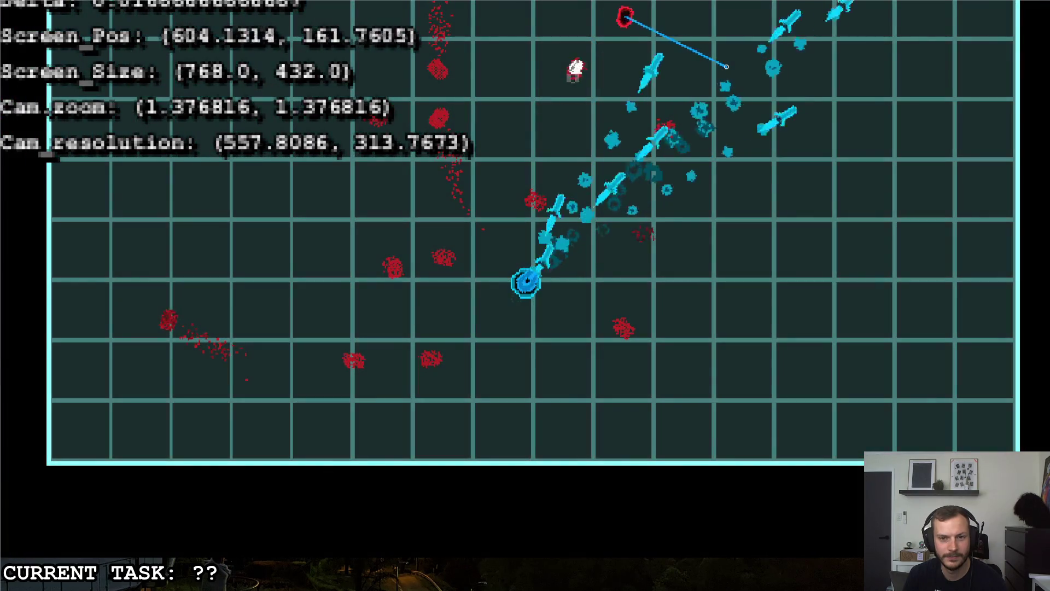
pyautogui.press('a')
pyautogui.press('w')
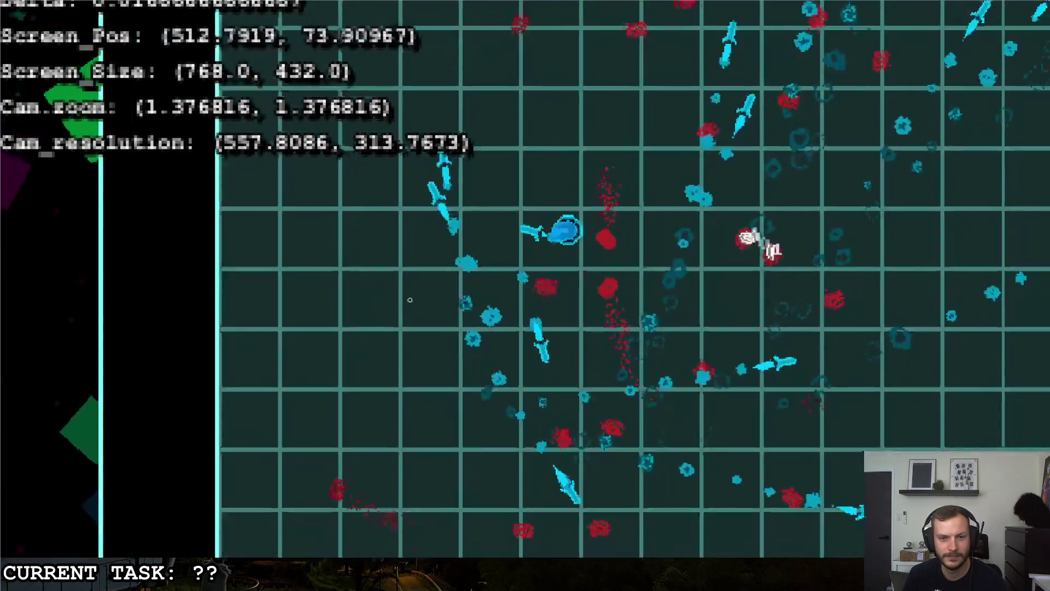
pyautogui.press('d')
pyautogui.press('s')
pyautogui.press('a')
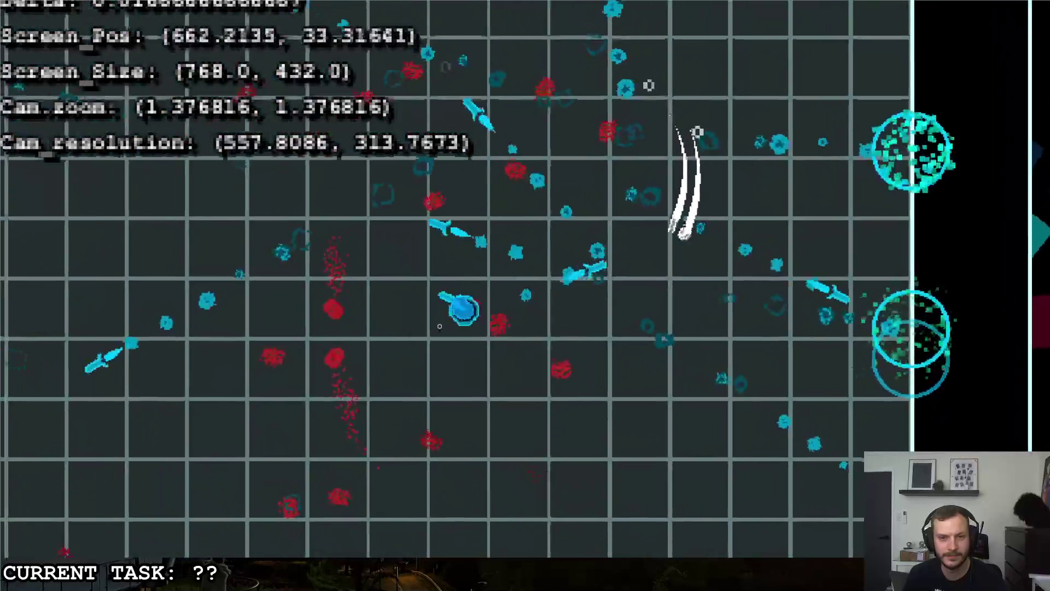
pyautogui.press('a')
pyautogui.press('w')
pyautogui.press('d')
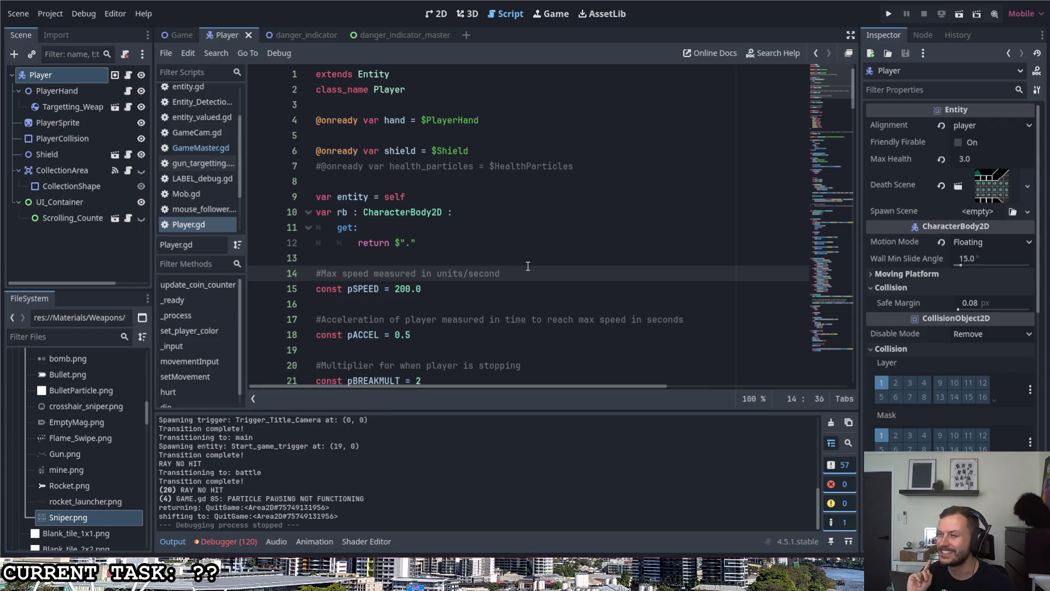
# - Check the renderer list without changing it, then select lines 7 to 14 of Player.gd
pyautogui.click(1022, 14)
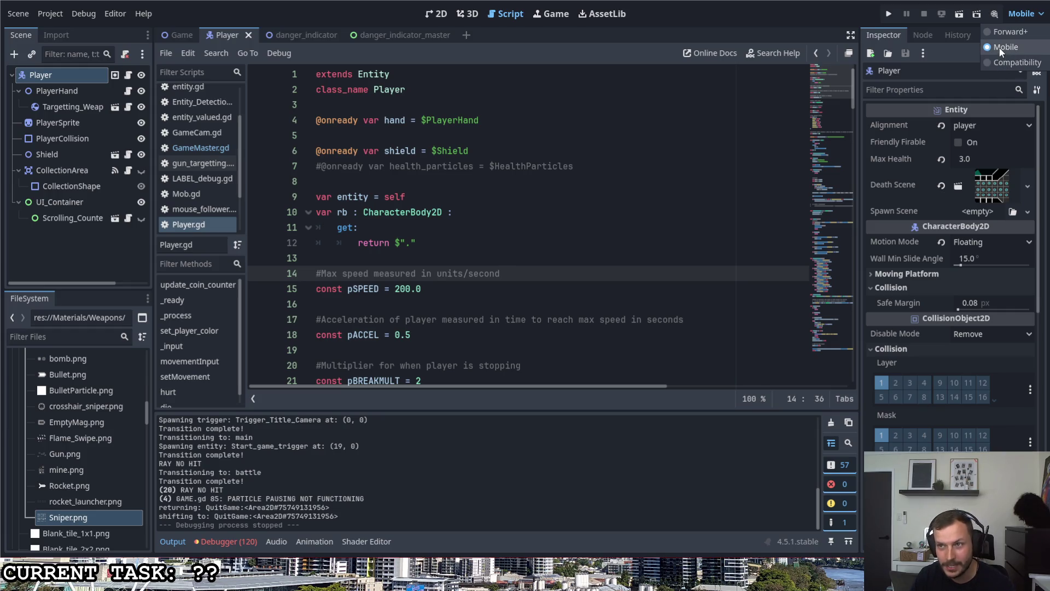
pyautogui.click(1017, 49)
pyautogui.keyDown('shift'); pyautogui.click(669, 163); pyautogui.keyUp('shift')
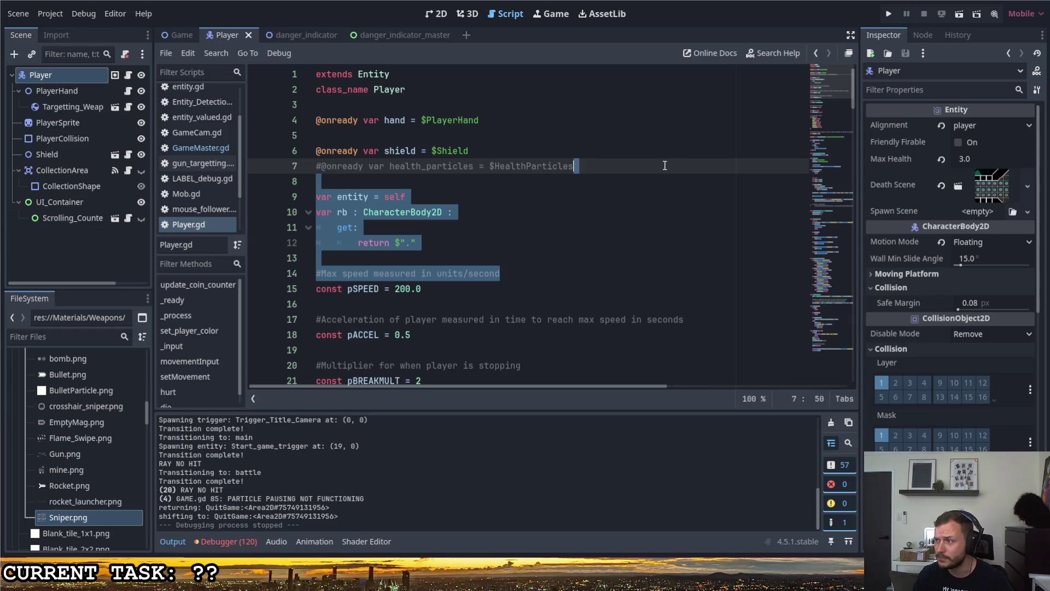
# - Confirm the renderer stays on Mobile and clear the script selection
pyautogui.click(1025, 17)
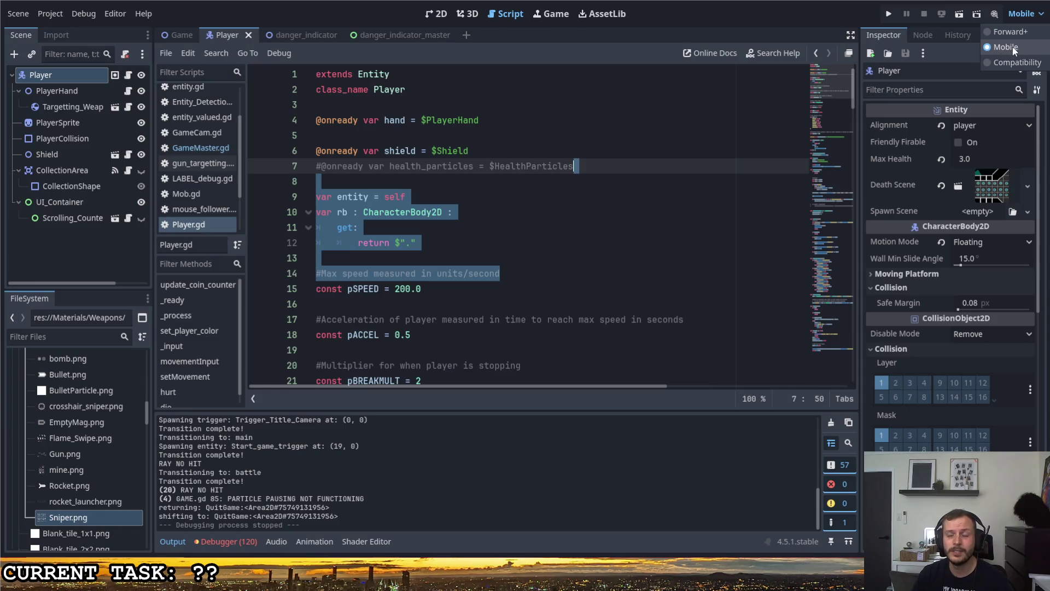
pyautogui.click(927, 87)
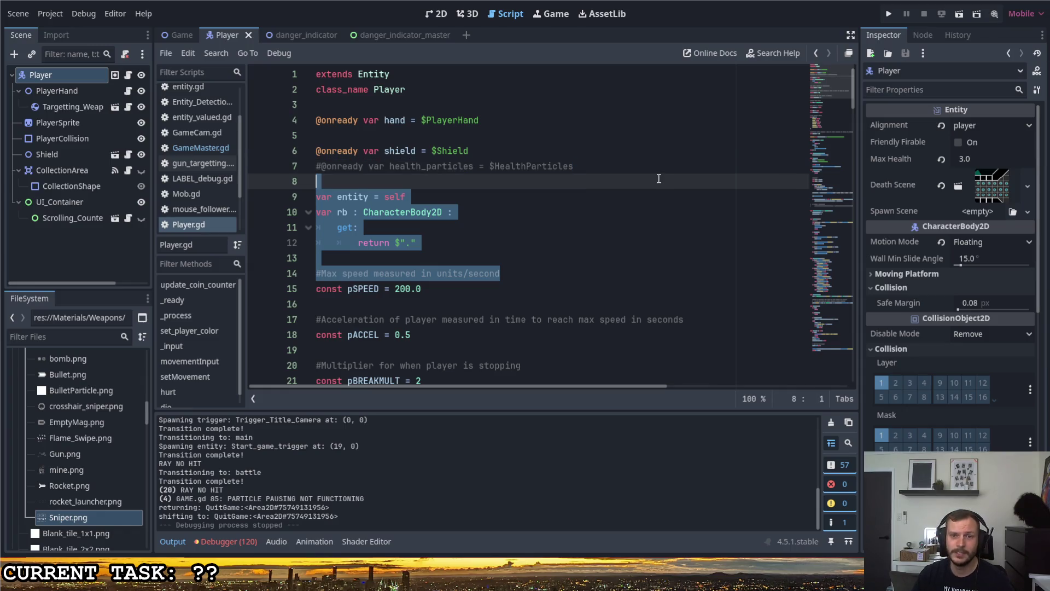
pyautogui.click(655, 170)
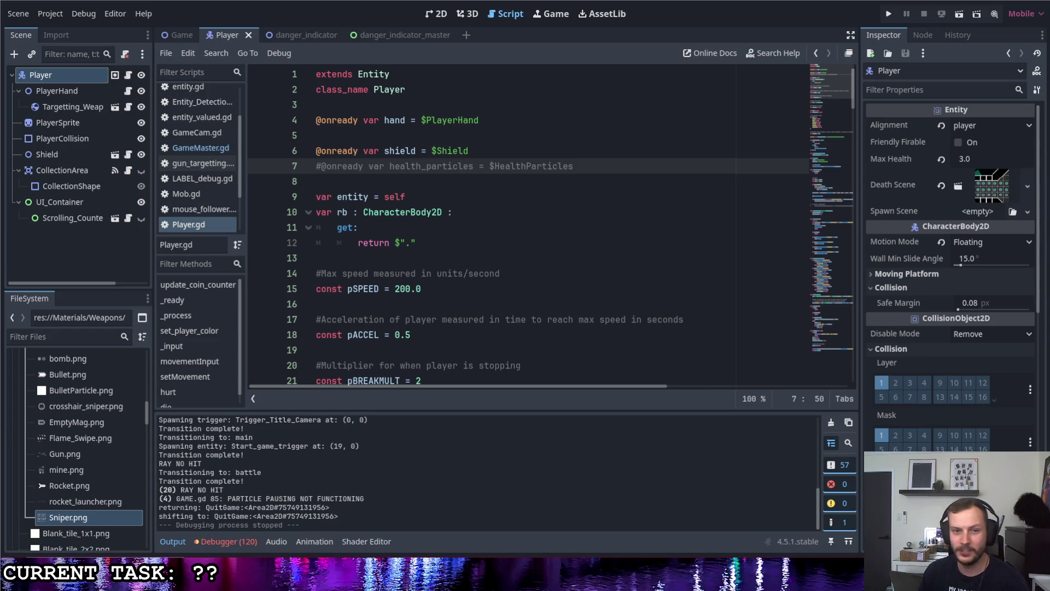
pyautogui.click(803, 260)
pyautogui.click(401, 227)
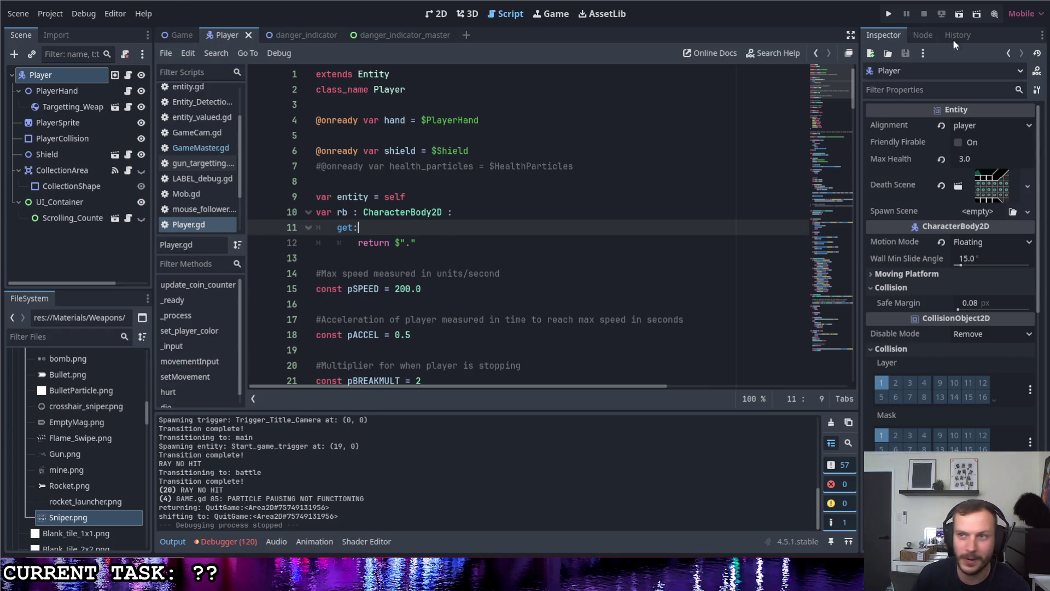
# - Relaunch the game and walk the player right, down the corridor and up-right through the octagon room
pyautogui.click(889, 13)
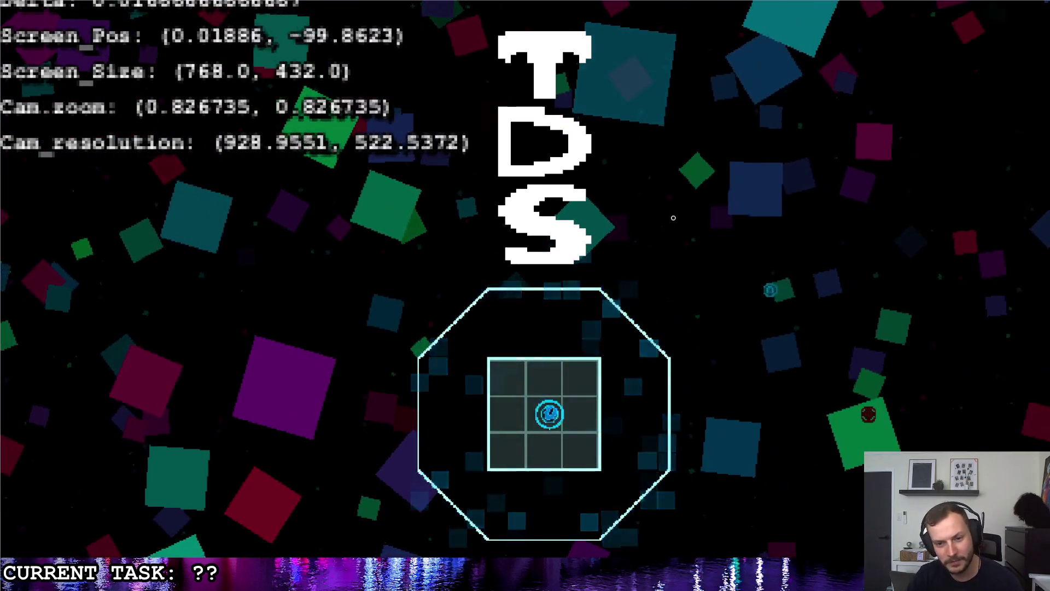
pyautogui.press('d')
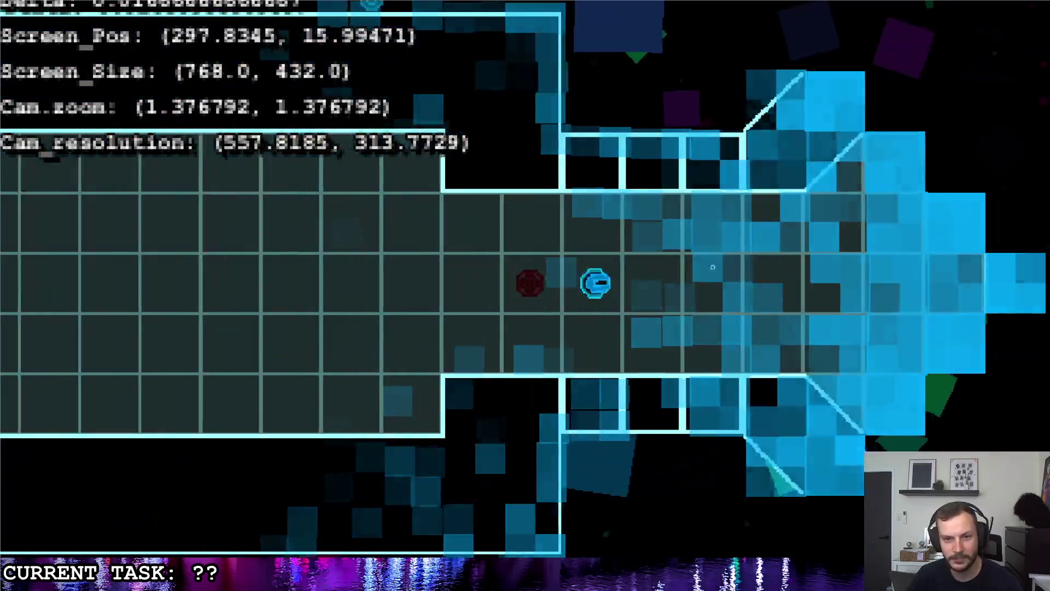
pyautogui.press('s')
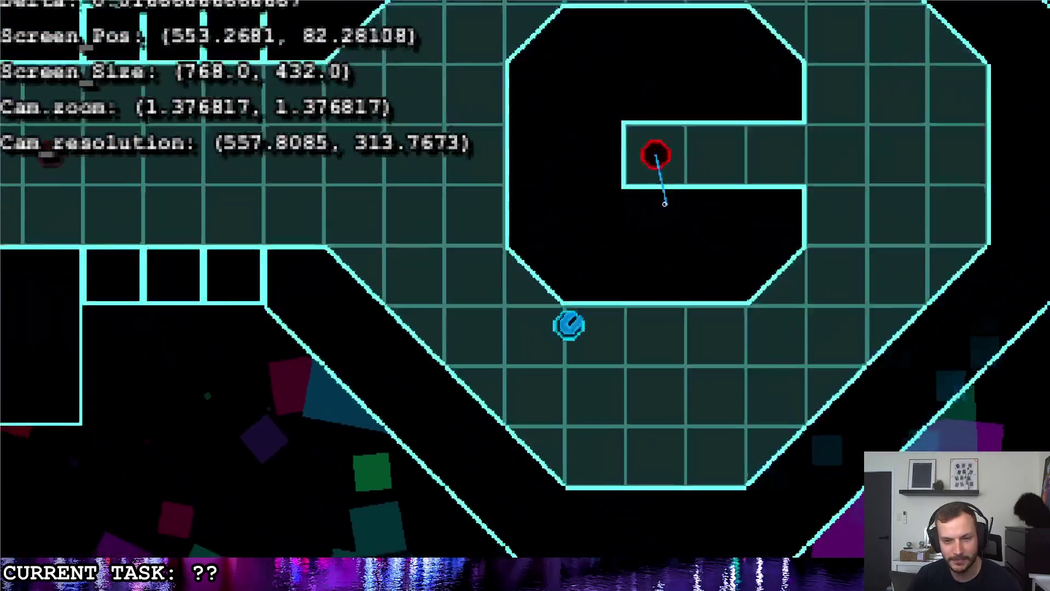
pyautogui.press('w')
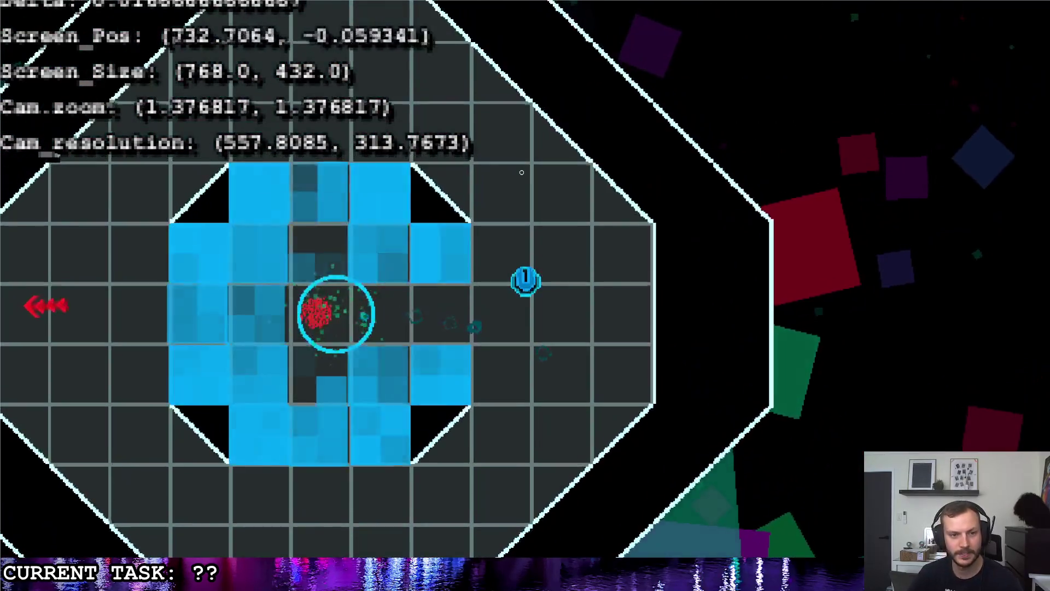
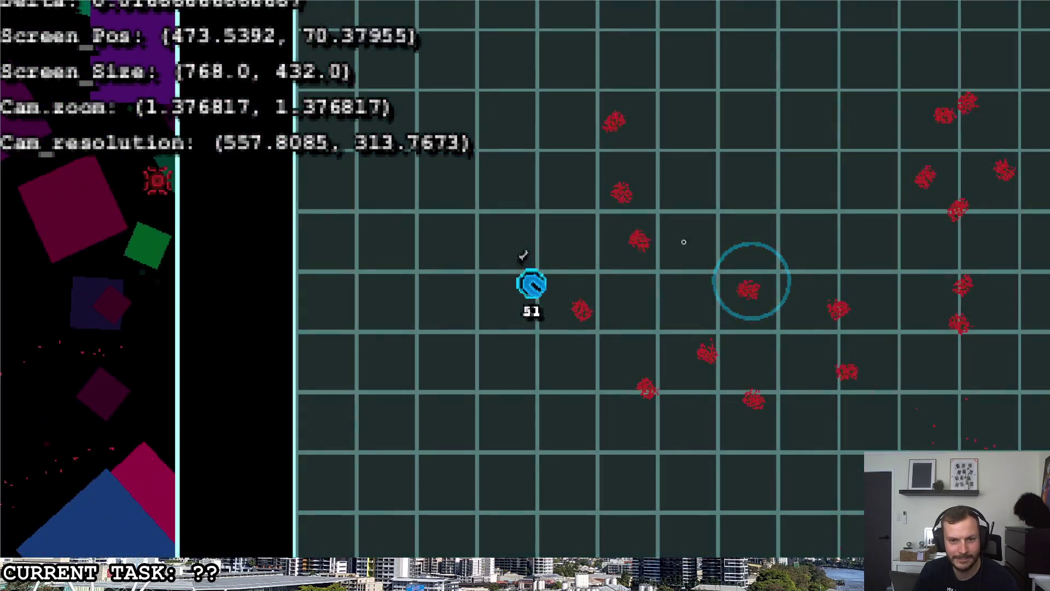
# - Resume the game and strafe left and right, firing shots toward the left wall
pyautogui.press('Escape')
pyautogui.press('Return')
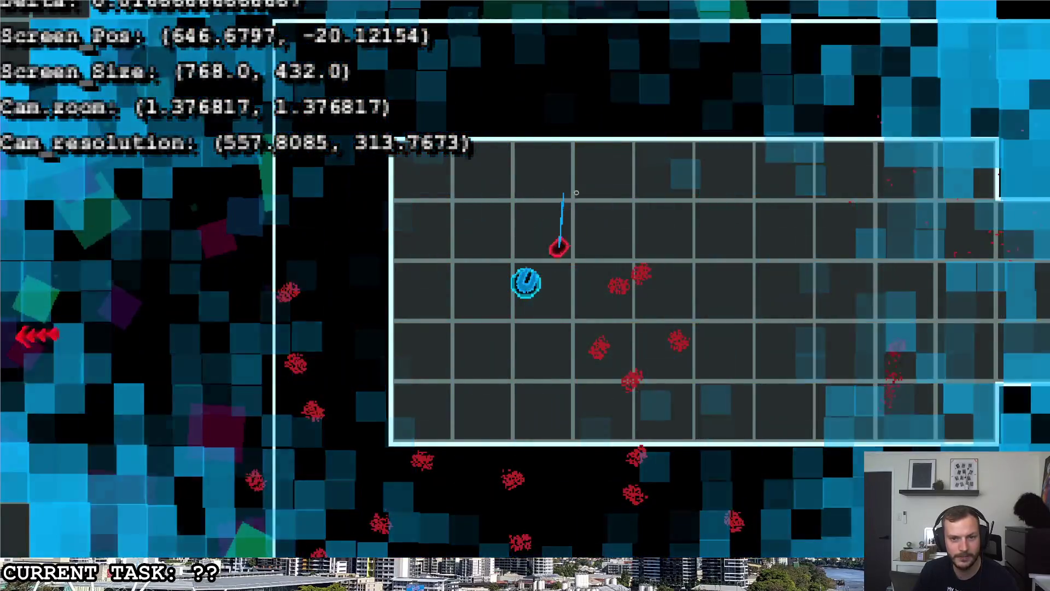
pyautogui.press('d')
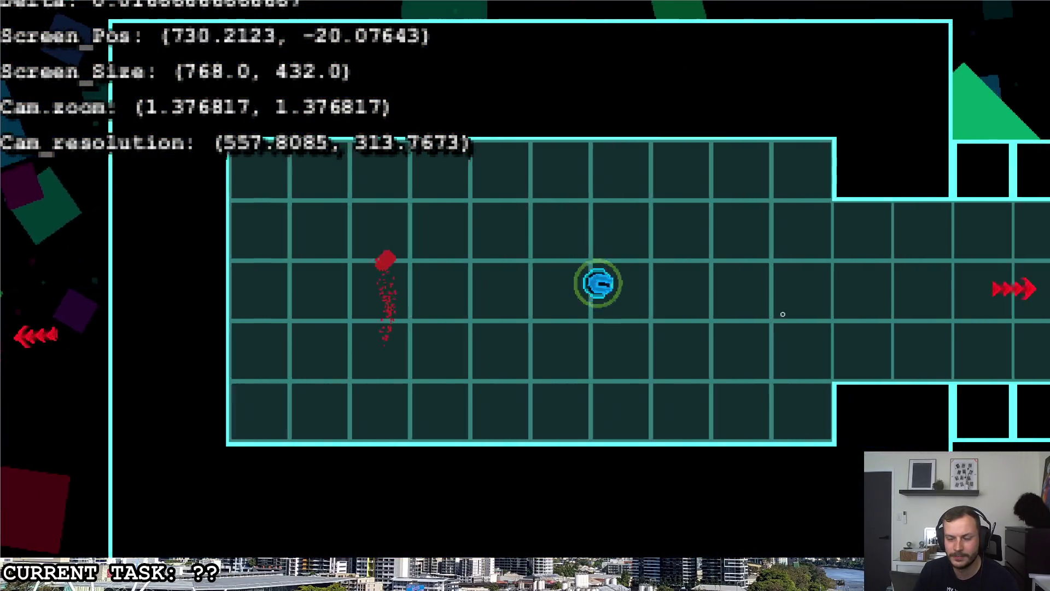
pyautogui.click(101, 272)
pyautogui.press('a')
pyautogui.click(102, 273)
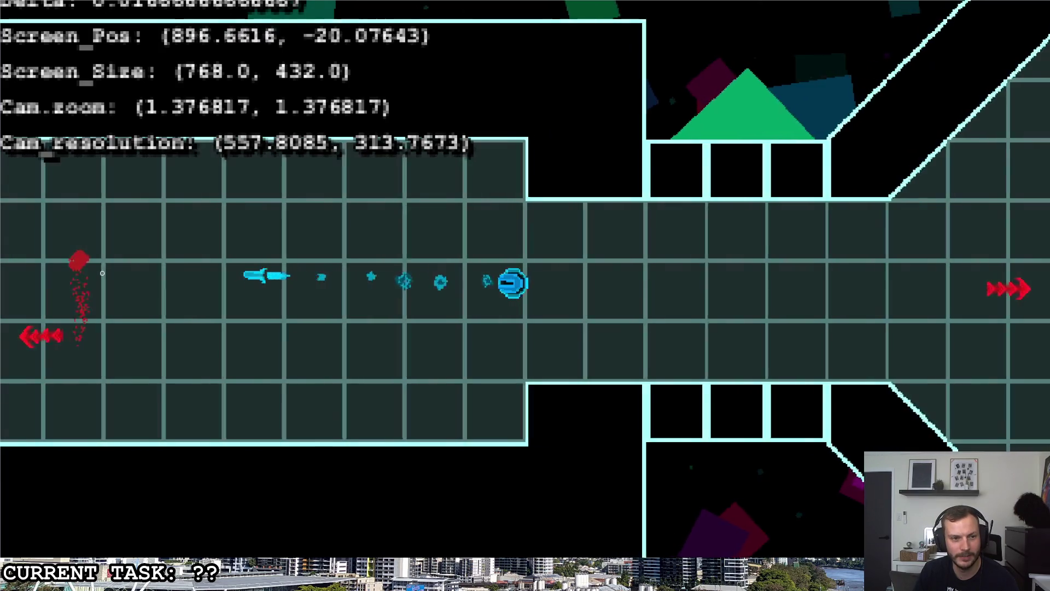
pyautogui.press('d')
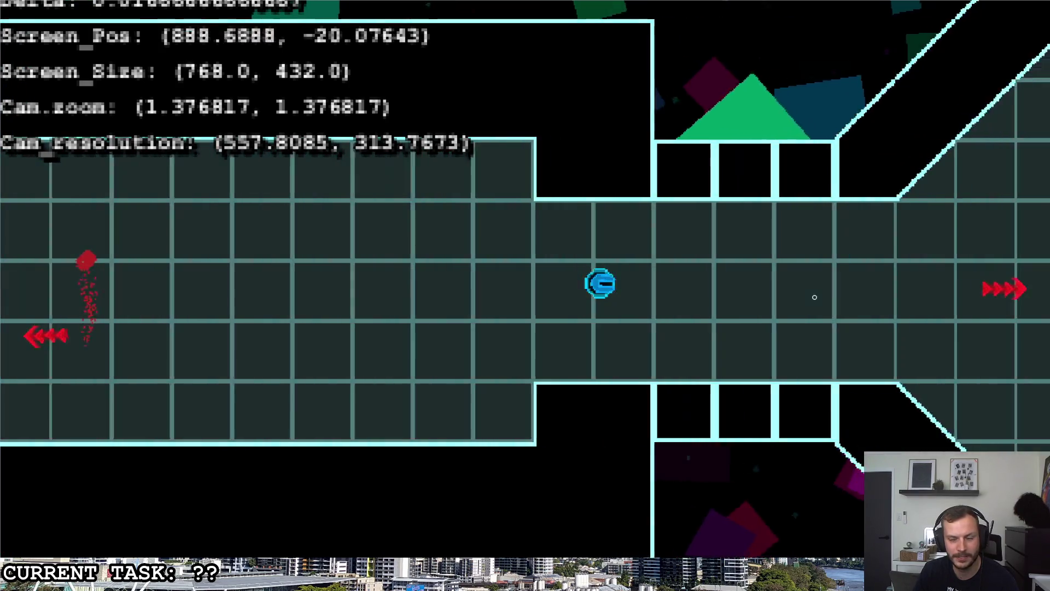
pyautogui.press('a')
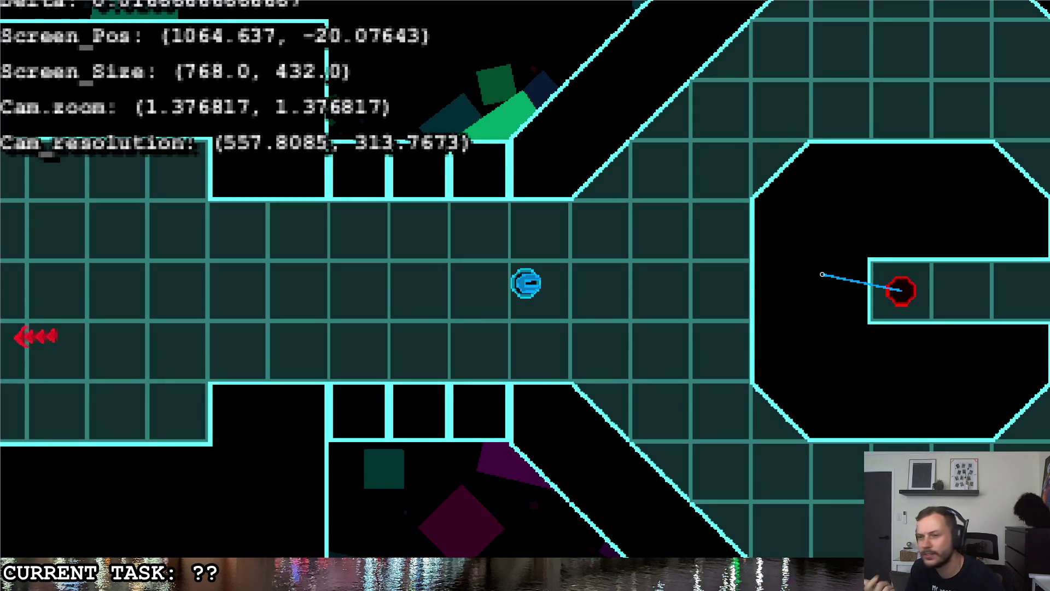
# - Fire shots up and down, moving the player down to the bottom wall and back up
pyautogui.press('a')
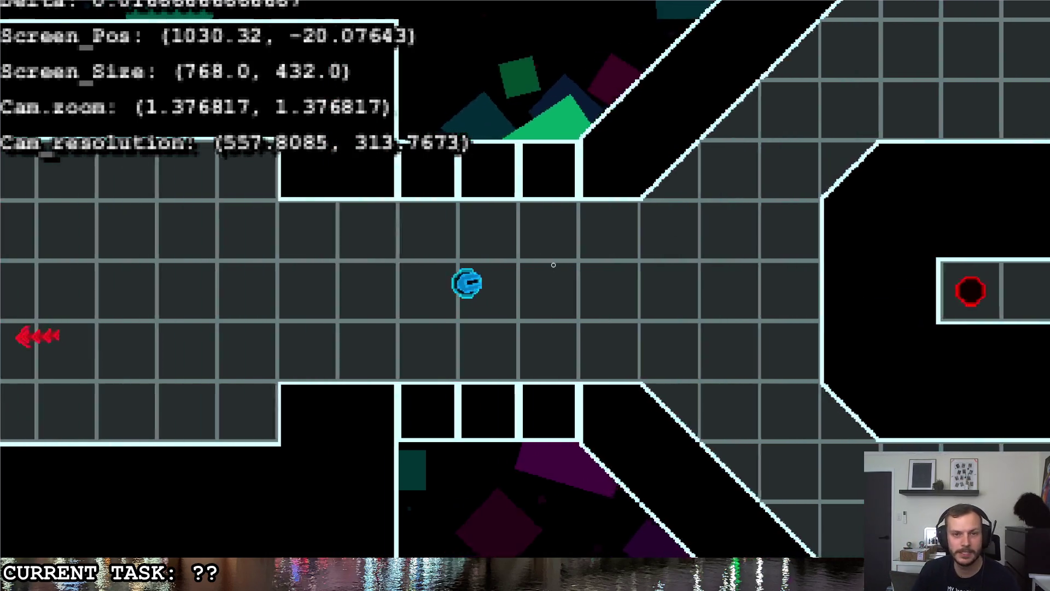
pyautogui.press('a')
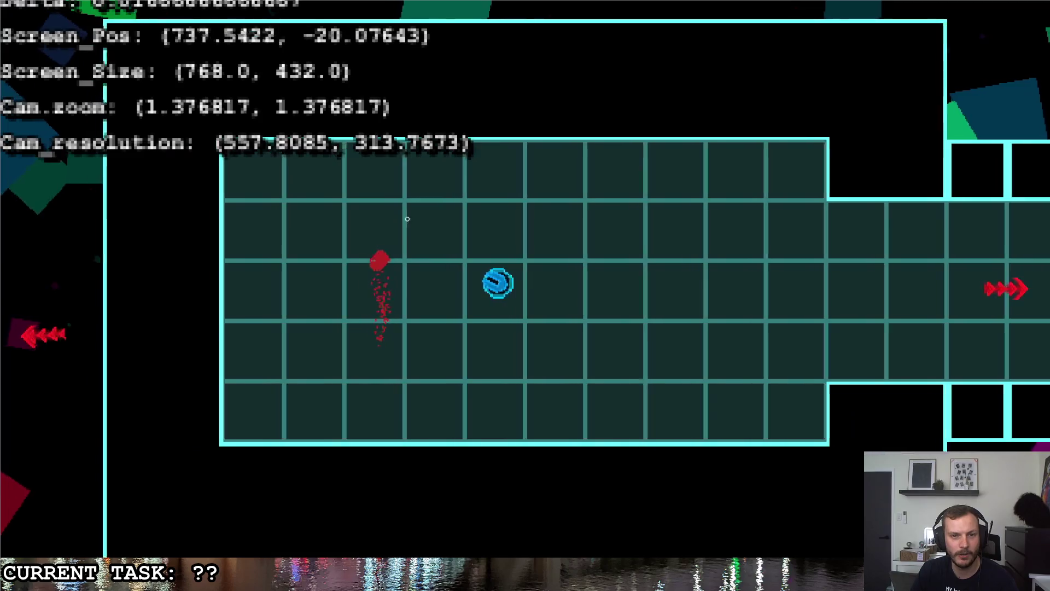
pyautogui.press('a')
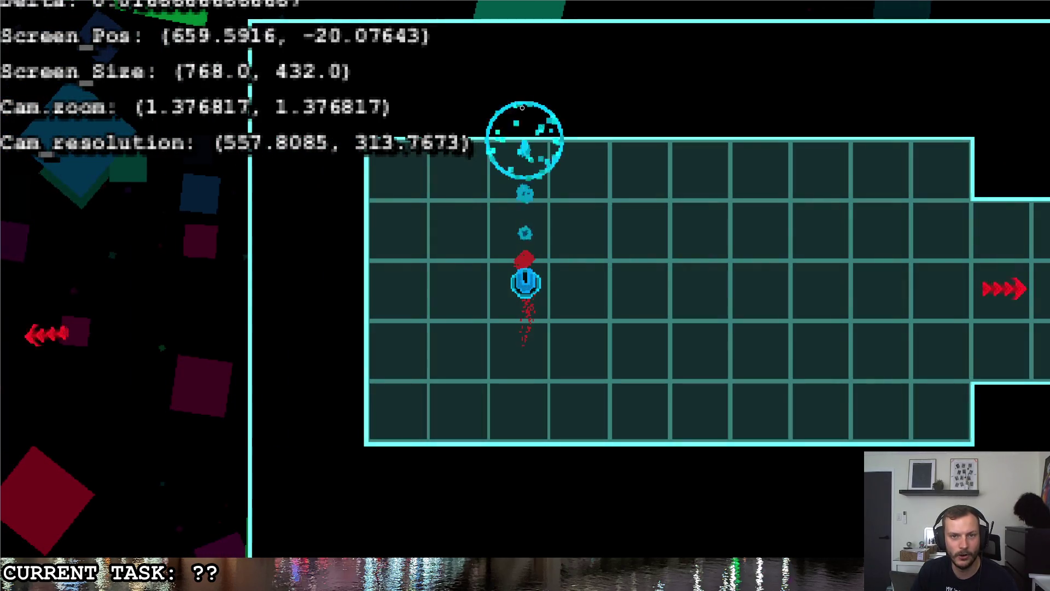
pyautogui.click(526, 105)
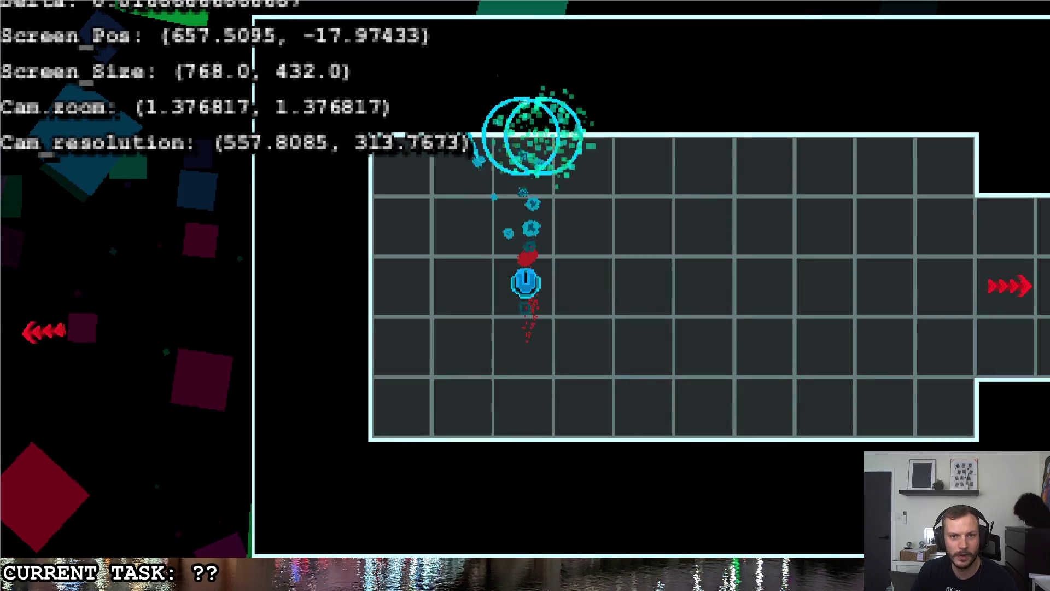
pyautogui.click(525, 465)
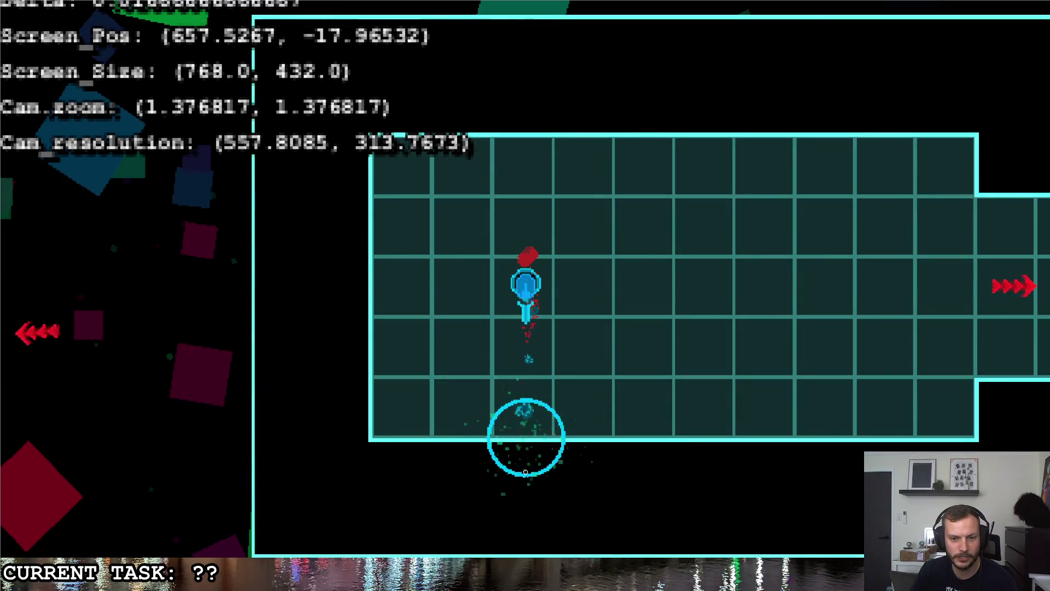
pyautogui.press('s')
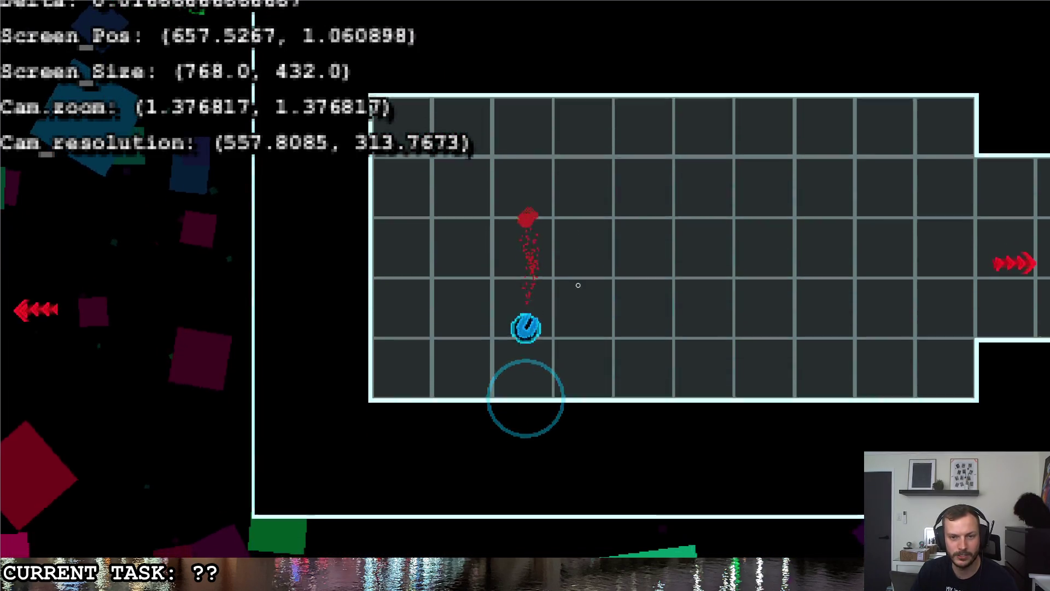
pyautogui.press('w')
pyautogui.press('s')
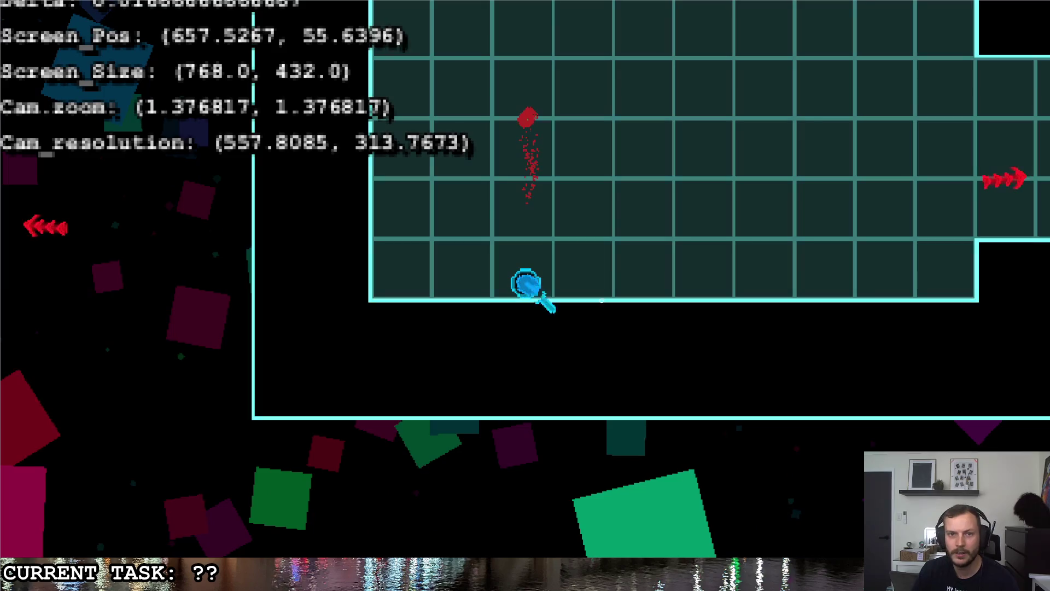
pyautogui.click(575, 336)
pyautogui.press('w')
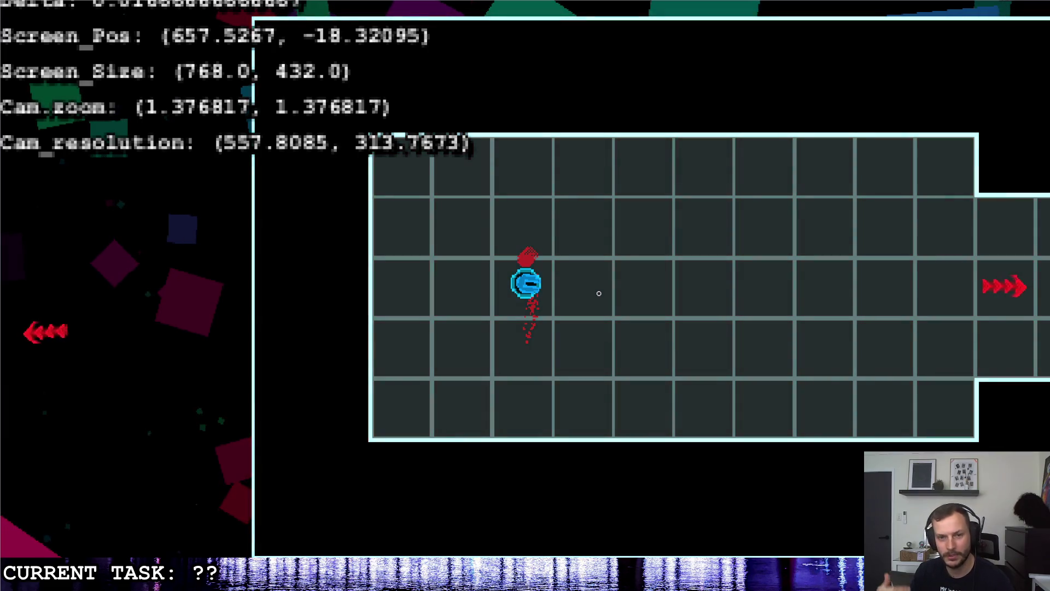
# - Move the player right across the arena into the corridor, then pause the game
pyautogui.press('d')
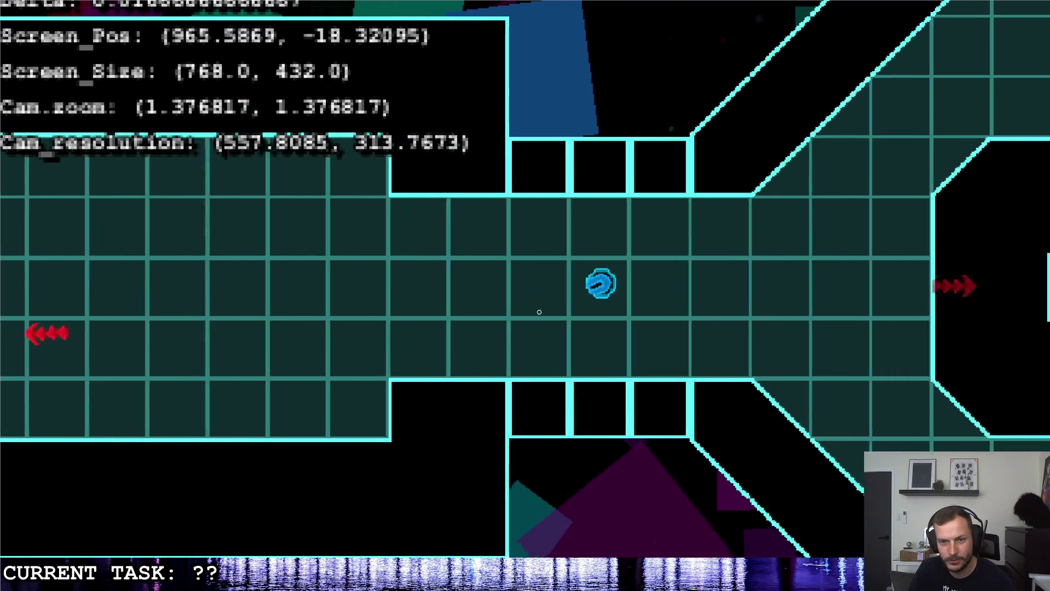
pyautogui.press('s')
pyautogui.press('w')
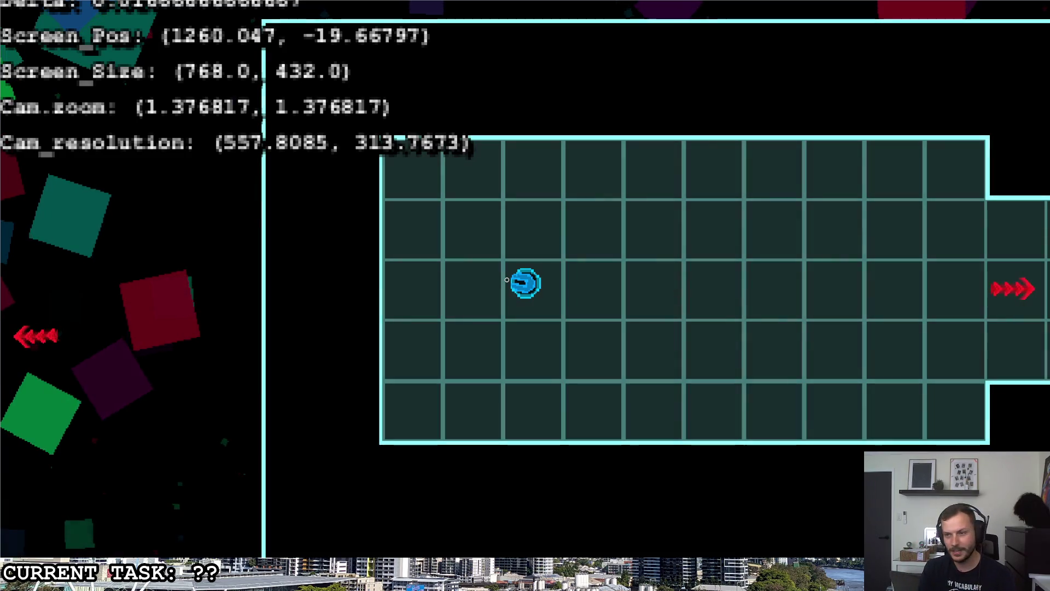
pyautogui.press('d')
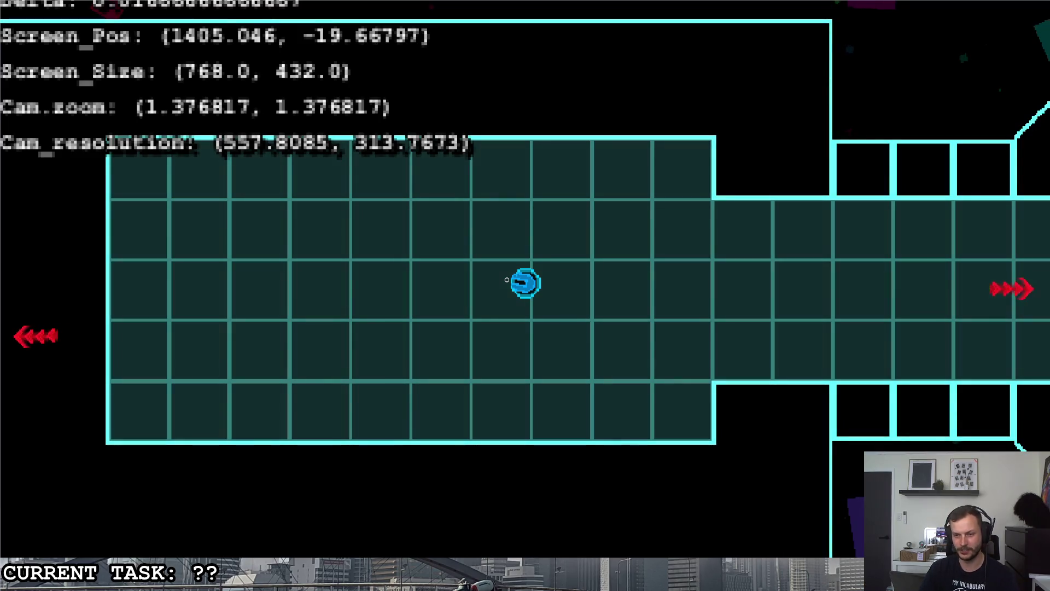
pyautogui.press('Escape')
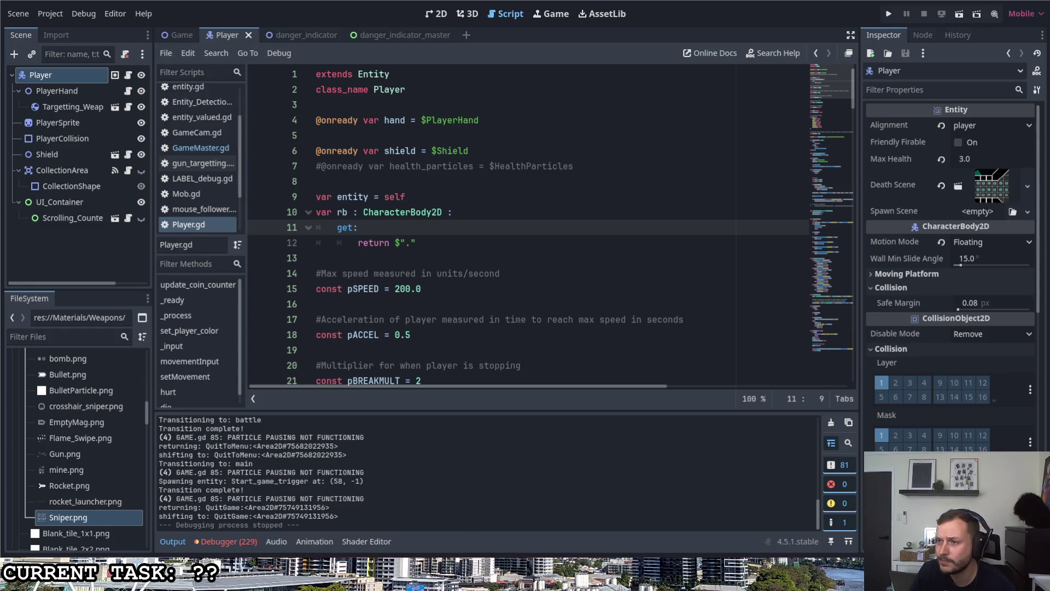
pyautogui.moveTo(278, 157); pyautogui.dragTo(279, 207)
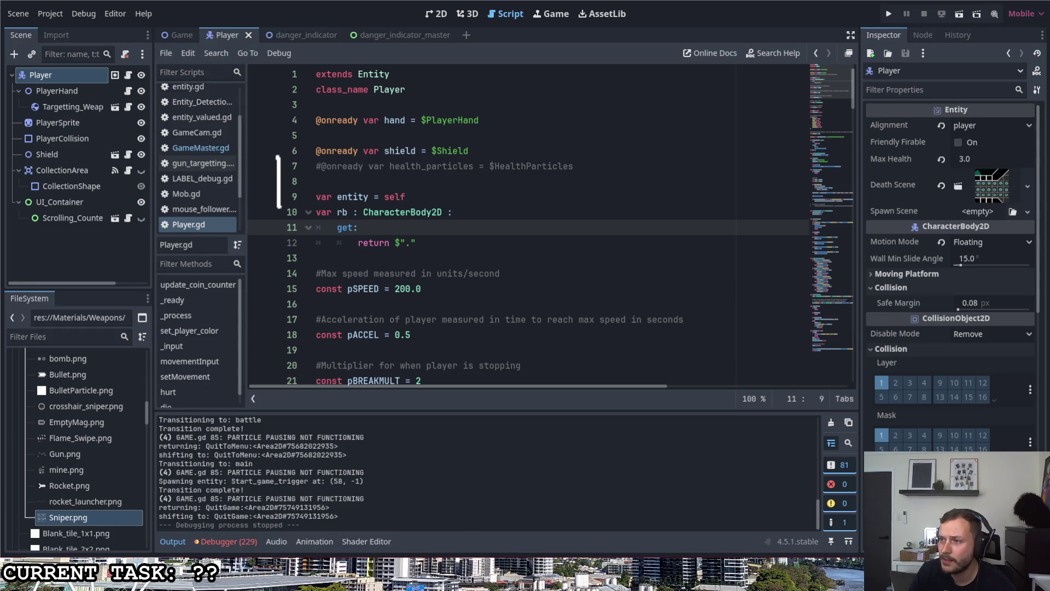
pyautogui.moveTo(338, 151); pyautogui.dragTo(338, 226)
pyautogui.moveTo(369, 259)
pyautogui.mouseDown()
pyautogui.moveTo(241, 256)
pyautogui.moveTo(342, 272)
pyautogui.moveTo(241, 271)
pyautogui.mouseUp()
pyautogui.moveTo(241, 271); pyautogui.dragTo(345, 285)
pyautogui.moveTo(337, 161); pyautogui.dragTo(338, 237)
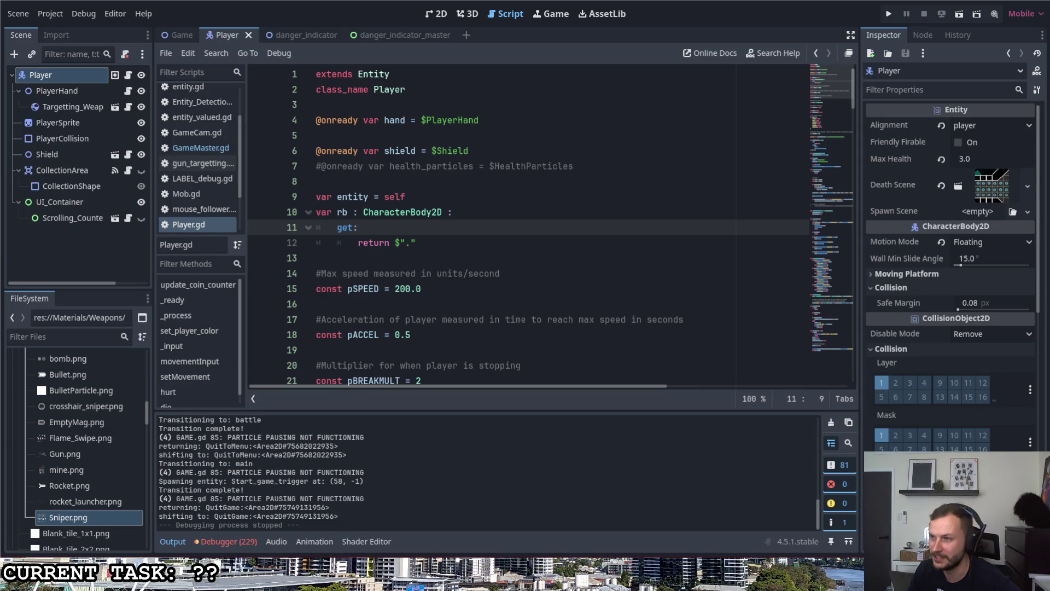
pyautogui.moveTo(223, 130)
pyautogui.mouseDown()
pyautogui.moveTo(219, 235)
pyautogui.moveTo(229, 167)
pyautogui.mouseUp()
# - Write a name freehand as an annotation over the editor
pyautogui.moveTo(298, 118); pyautogui.dragTo(338, 232)
pyautogui.moveTo(361, 202); pyautogui.dragTo(366, 232)
pyautogui.moveTo(402, 128)
pyautogui.mouseDown()
pyautogui.moveTo(402, 229)
pyautogui.moveTo(431, 234)
pyautogui.mouseUp()
pyautogui.click(424, 176)
pyautogui.moveTo(468, 196); pyautogui.dragTo(469, 249)
pyautogui.moveTo(466, 197); pyautogui.dragTo(473, 210)
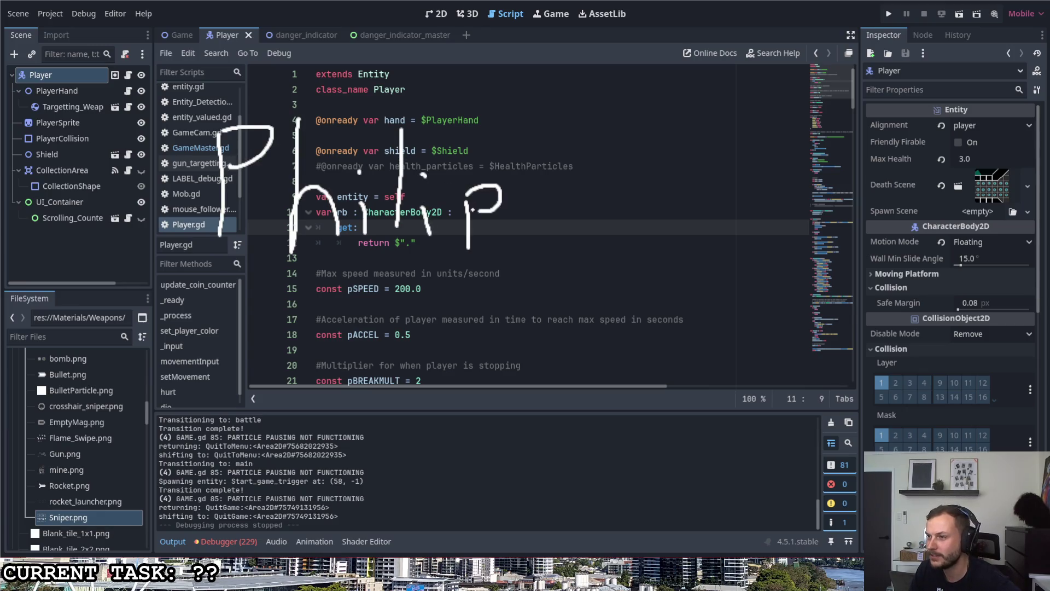
# - Scribble freehand 'FFF ill' letters over the lower panels
pyautogui.moveTo(238, 342)
pyautogui.mouseDown()
pyautogui.moveTo(100, 492)
pyautogui.moveTo(98, 517)
pyautogui.mouseUp()
pyautogui.moveTo(92, 474); pyautogui.dragTo(160, 470)
pyautogui.moveTo(294, 366)
pyautogui.mouseDown()
pyautogui.moveTo(225, 446)
pyautogui.moveTo(205, 524)
pyautogui.mouseUp()
pyautogui.moveTo(204, 493); pyautogui.dragTo(261, 475)
pyautogui.moveTo(356, 376)
pyautogui.mouseDown()
pyautogui.moveTo(274, 547)
pyautogui.moveTo(368, 495)
pyautogui.mouseUp()
pyautogui.moveTo(432, 375); pyautogui.dragTo(358, 530)
pyautogui.moveTo(361, 495)
pyautogui.mouseDown()
pyautogui.moveTo(424, 484)
pyautogui.moveTo(466, 513)
pyautogui.mouseUp()
pyautogui.moveTo(512, 395); pyautogui.dragTo(515, 503)
pyautogui.moveTo(543, 408); pyautogui.dragTo(553, 521)
# - Write 'UP' on the output panel and drag the Paint to-do list over the editor
pyautogui.moveTo(672, 421)
pyautogui.mouseDown()
pyautogui.moveTo(714, 498)
pyautogui.moveTo(730, 422)
pyautogui.mouseUp()
pyautogui.moveTo(753, 425)
pyautogui.mouseDown()
pyautogui.moveTo(740, 511)
pyautogui.moveTo(753, 455)
pyautogui.mouseUp()
pyautogui.moveTo(832, 402); pyautogui.dragTo(832, 433)
pyautogui.moveTo(820, 508); pyautogui.dragTo(823, 522)
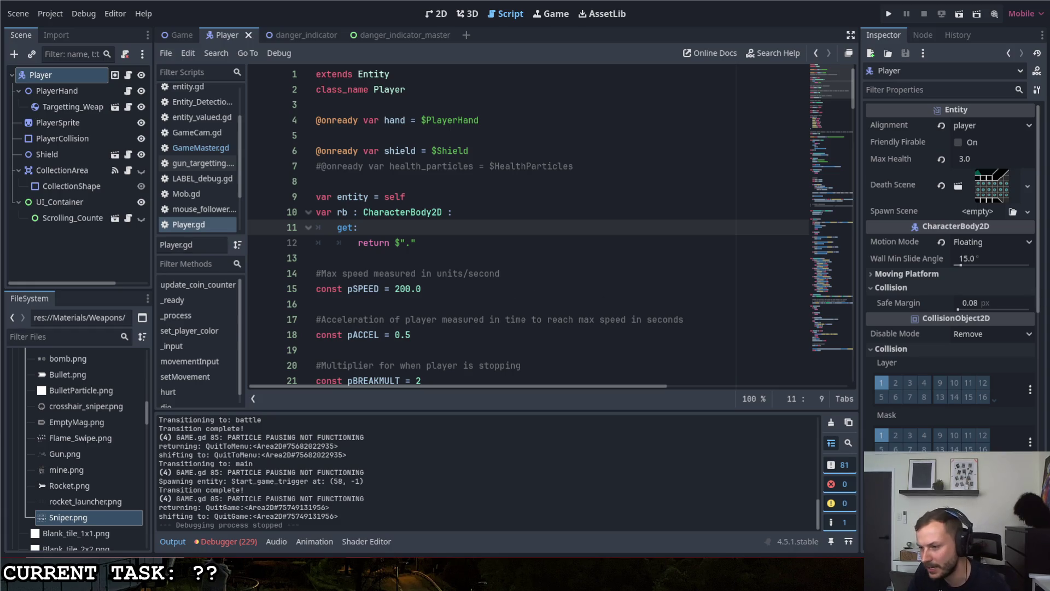
pyautogui.moveTo(1049, 110)
pyautogui.mouseDown()
pyautogui.moveTo(1049, 171)
pyautogui.moveTo(662, 85)
pyautogui.moveTo(536, 71)
pyautogui.mouseUp()
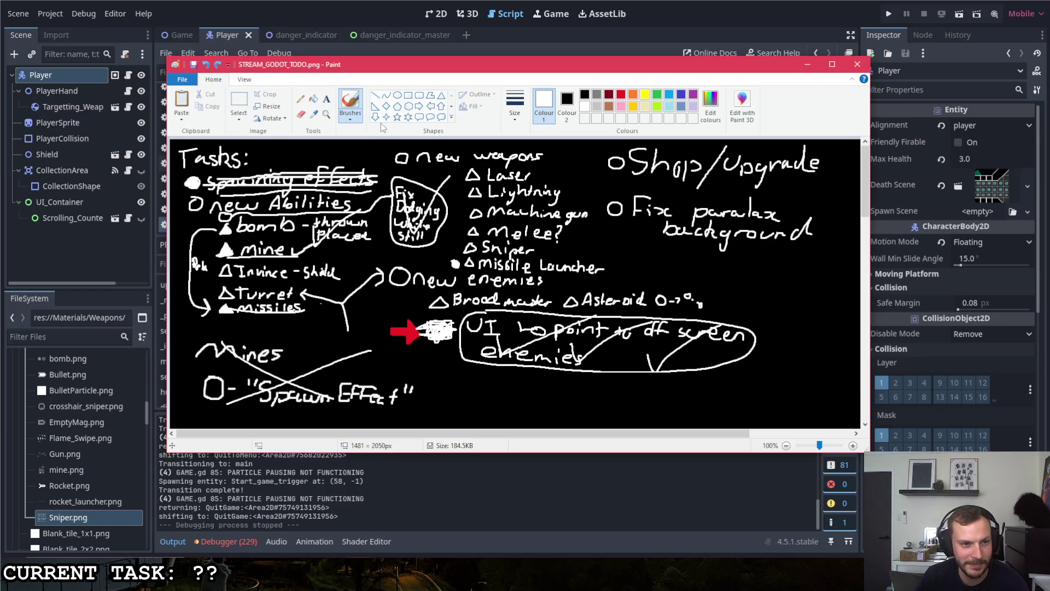
# - Erase the struck-out Spawning effects line and its bullet dot
pyautogui.click(239, 104)
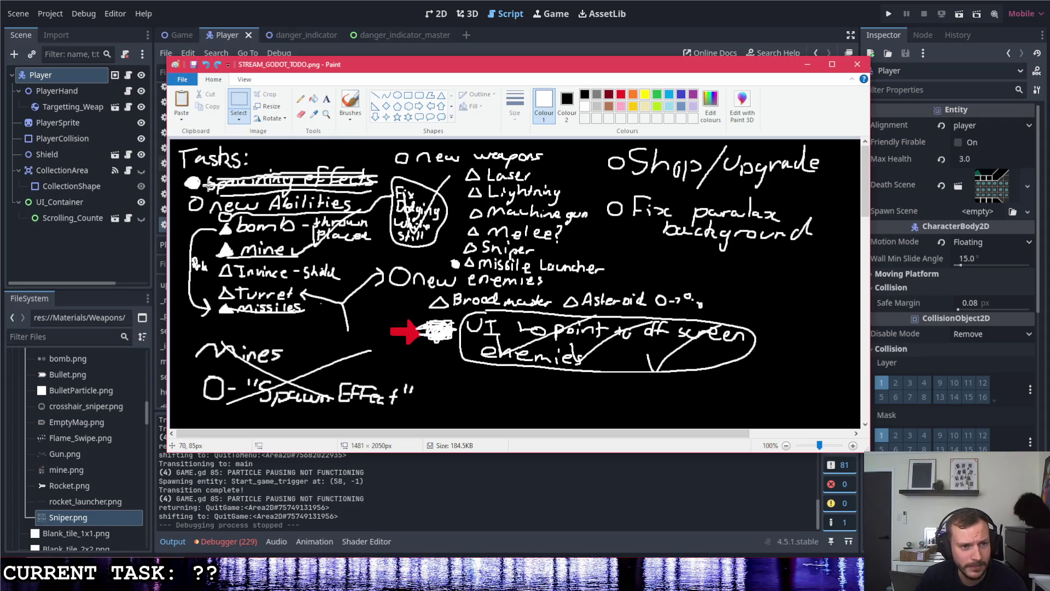
pyautogui.moveTo(380, 162)
pyautogui.mouseDown()
pyautogui.moveTo(303, 185)
pyautogui.moveTo(185, 195)
pyautogui.mouseUp()
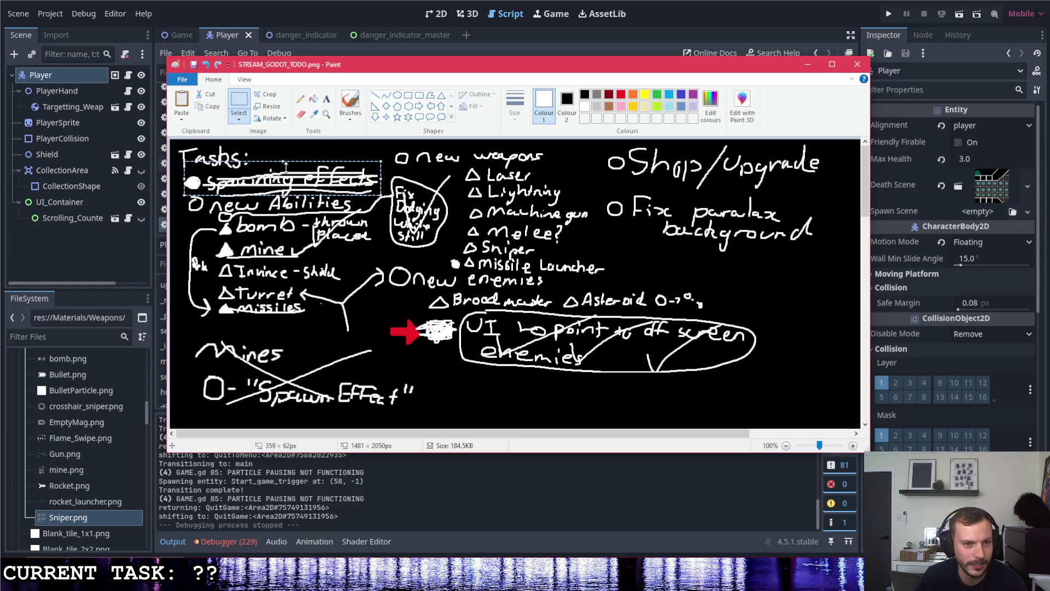
pyautogui.click(184, 195)
pyautogui.click(300, 114)
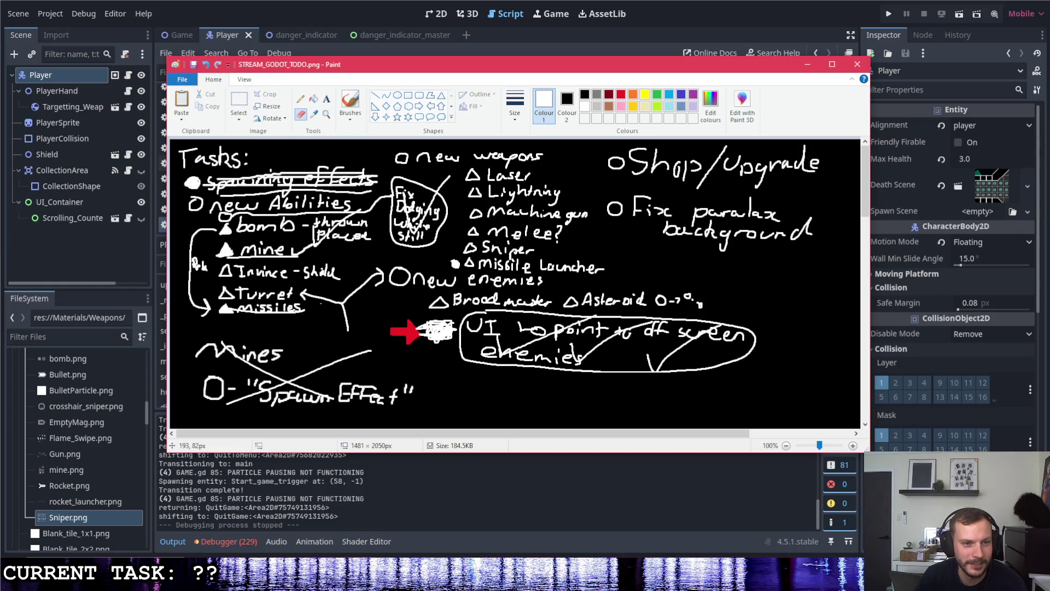
pyautogui.moveTo(178, 180)
pyautogui.mouseDown()
pyautogui.moveTo(195, 190)
pyautogui.moveTo(378, 175)
pyautogui.moveTo(356, 176)
pyautogui.mouseUp()
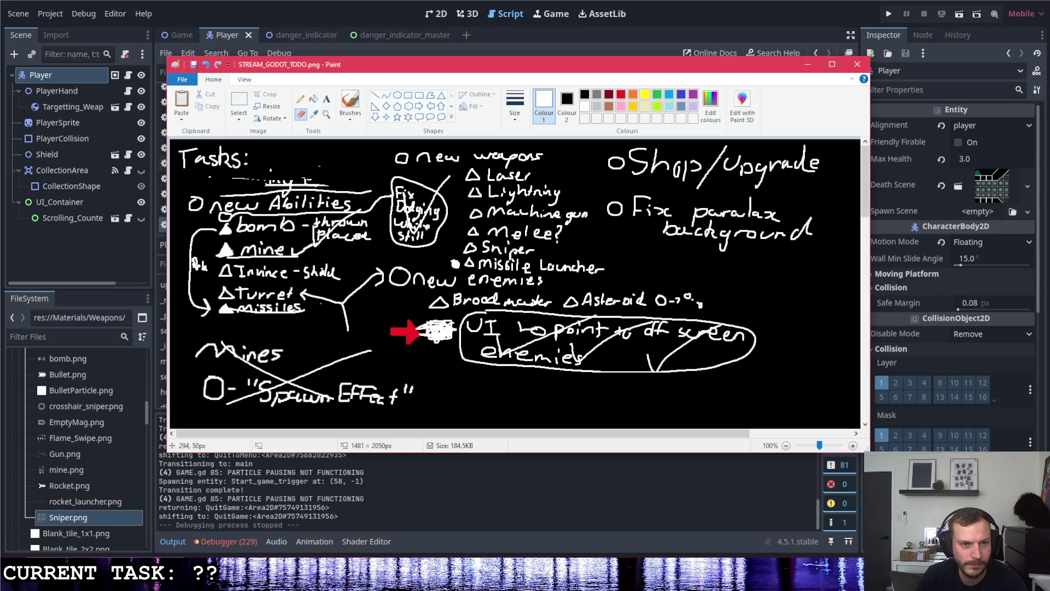
pyautogui.moveTo(297, 183)
pyautogui.mouseDown()
pyautogui.moveTo(287, 186)
pyautogui.moveTo(327, 186)
pyautogui.mouseUp()
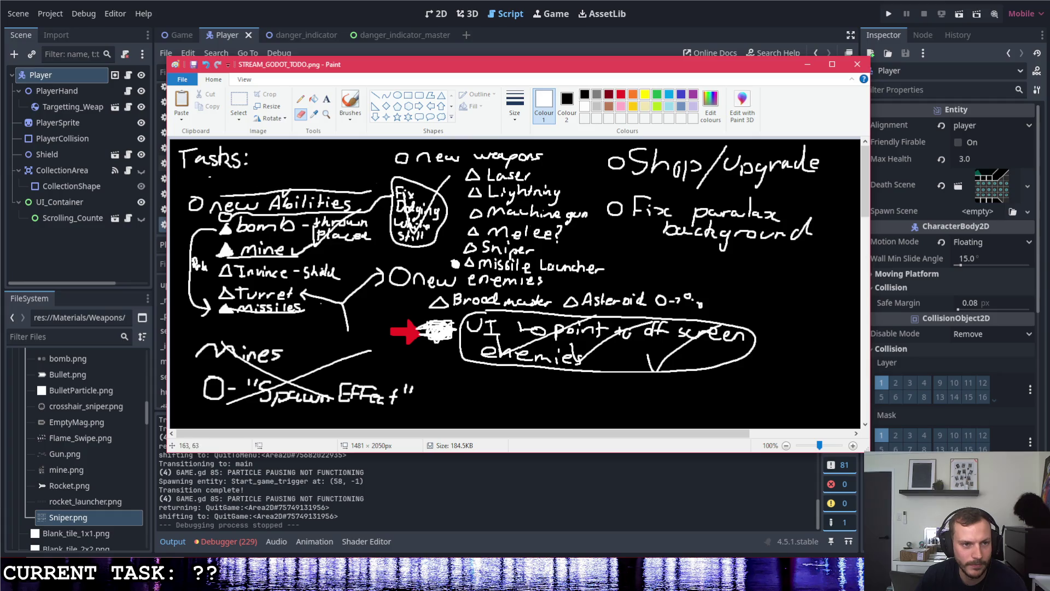
# - Delete the Fix Dodging circle and the bomb and mine entries
pyautogui.click(239, 104)
pyautogui.moveTo(458, 169); pyautogui.dragTo(382, 251)
pyautogui.press('Delete')
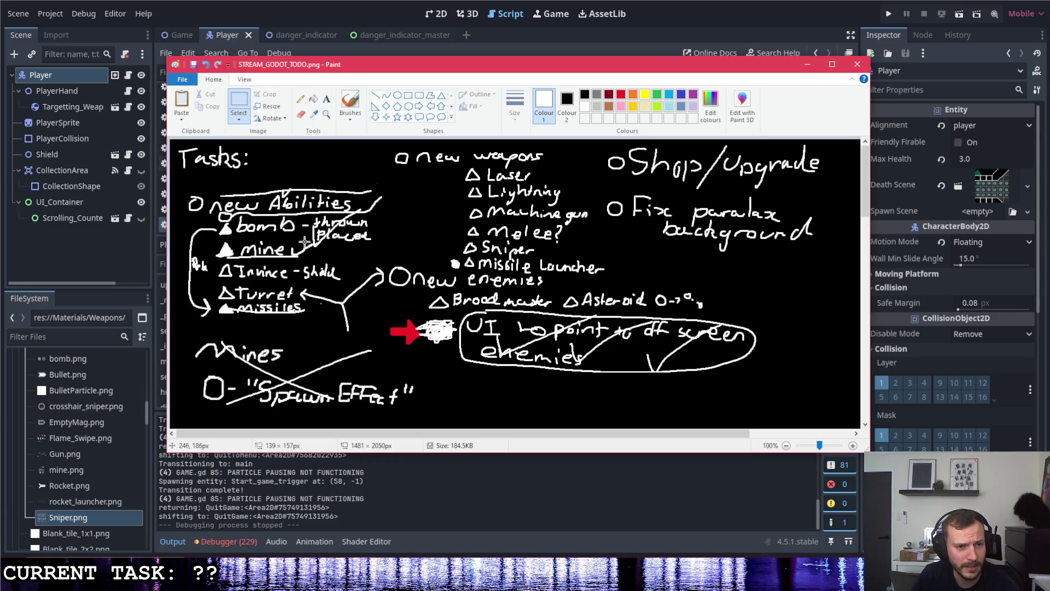
pyautogui.click(381, 216)
pyautogui.moveTo(380, 216)
pyautogui.mouseDown()
pyautogui.moveTo(200, 246)
pyautogui.moveTo(182, 262)
pyautogui.mouseUp()
pyautogui.press('Delete')
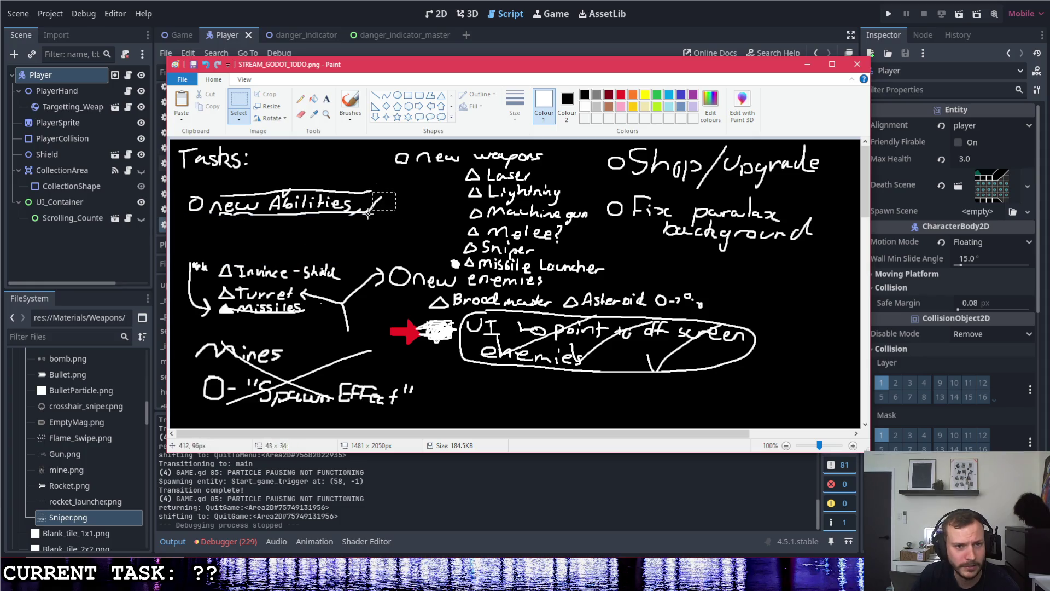
# - Delete the stray strokes and the old 'new Abilities' heading
pyautogui.moveTo(396, 191); pyautogui.dragTo(352, 225)
pyautogui.press('Delete')
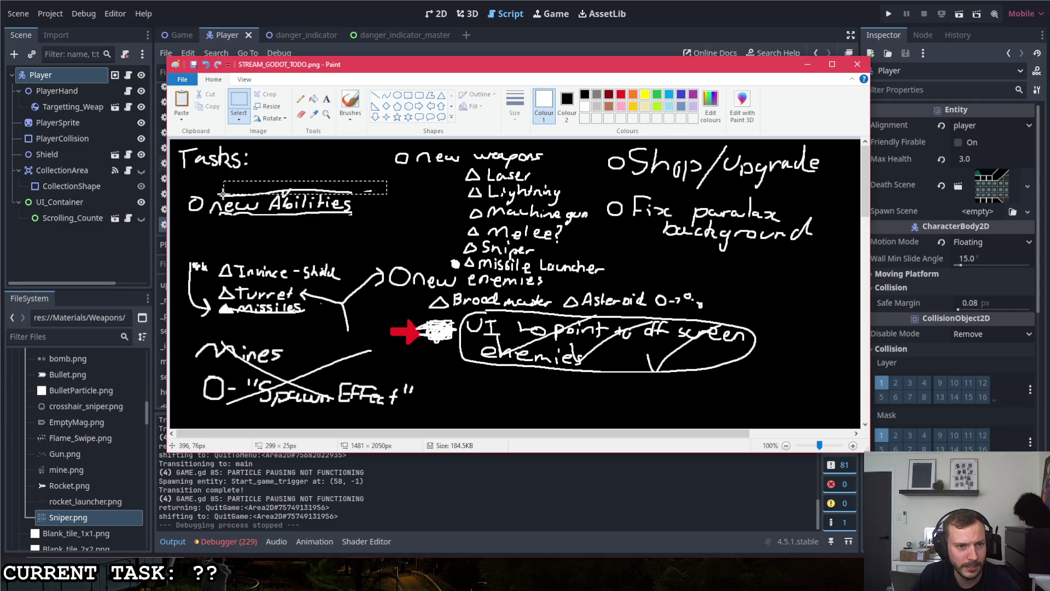
pyautogui.moveTo(385, 181); pyautogui.dragTo(298, 211)
pyautogui.moveTo(186, 233); pyautogui.dragTo(356, 186)
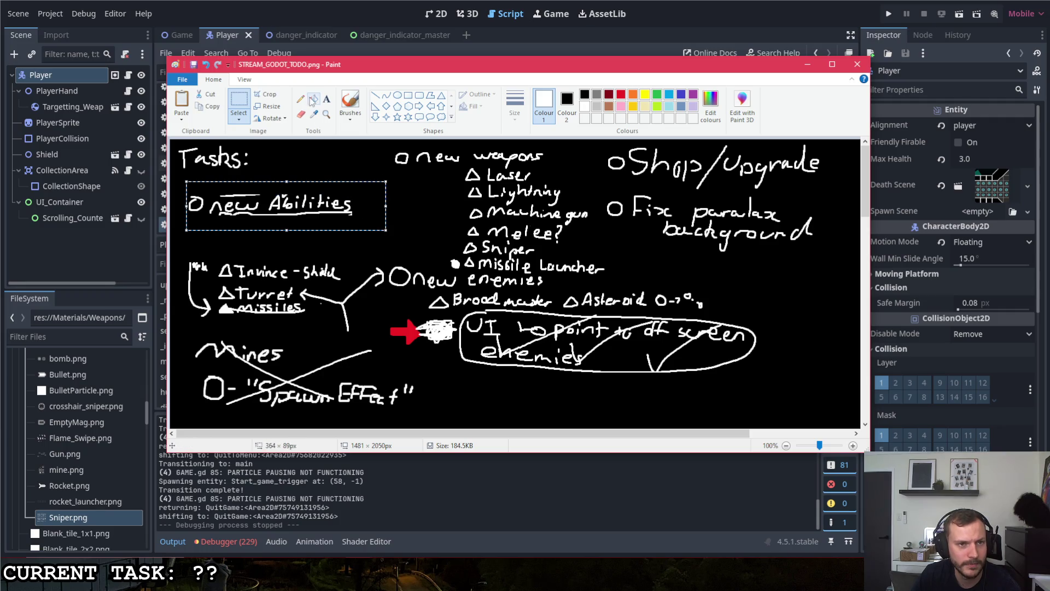
pyautogui.press('Delete')
pyautogui.click(347, 109)
# - Draw a bullet circle below 'Tasks:' for the New Abilities heading
pyautogui.moveTo(205, 182)
pyautogui.mouseDown()
pyautogui.moveTo(191, 192)
pyautogui.moveTo(339, 187)
pyautogui.moveTo(330, 195)
pyautogui.mouseUp()
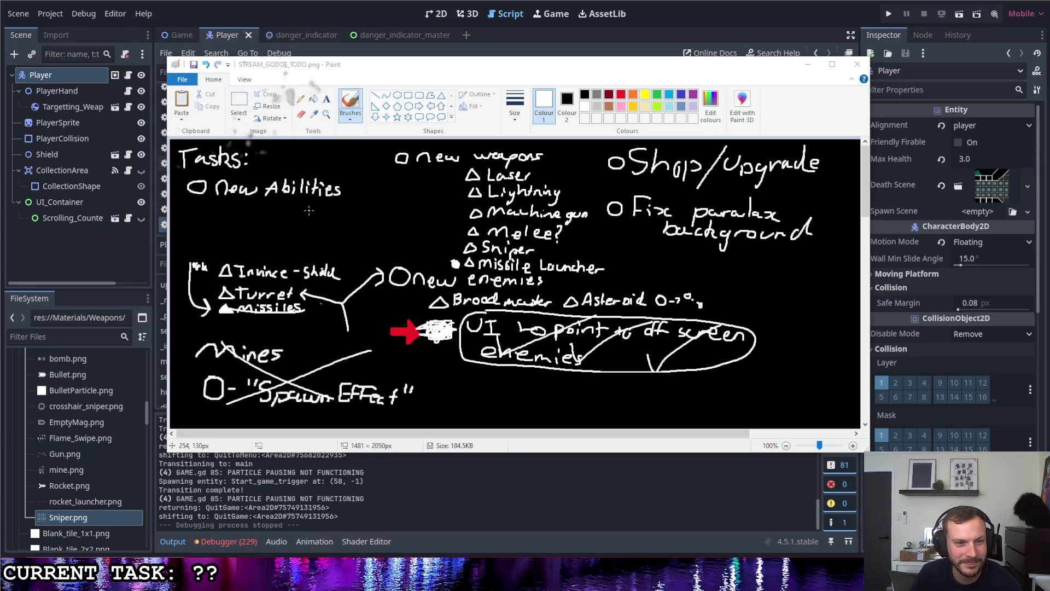
# - Erase the circled UI note, red arrow, Broodmaster underline, and Turret and enemies arrows
pyautogui.click(769, 387)
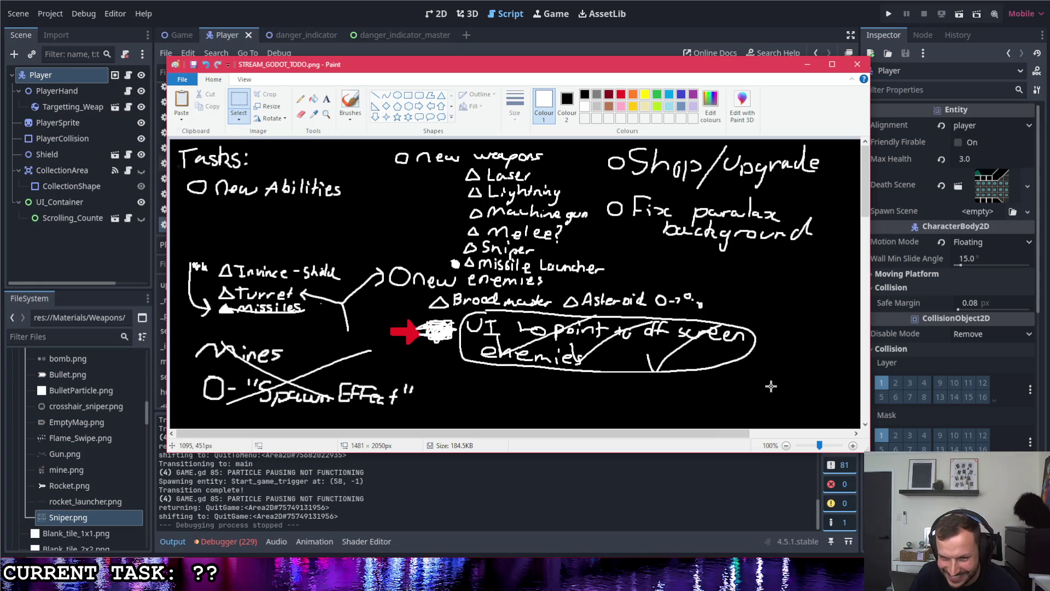
pyautogui.moveTo(462, 379); pyautogui.dragTo(776, 389)
pyautogui.click(788, 383)
pyautogui.moveTo(780, 313); pyautogui.dragTo(384, 373)
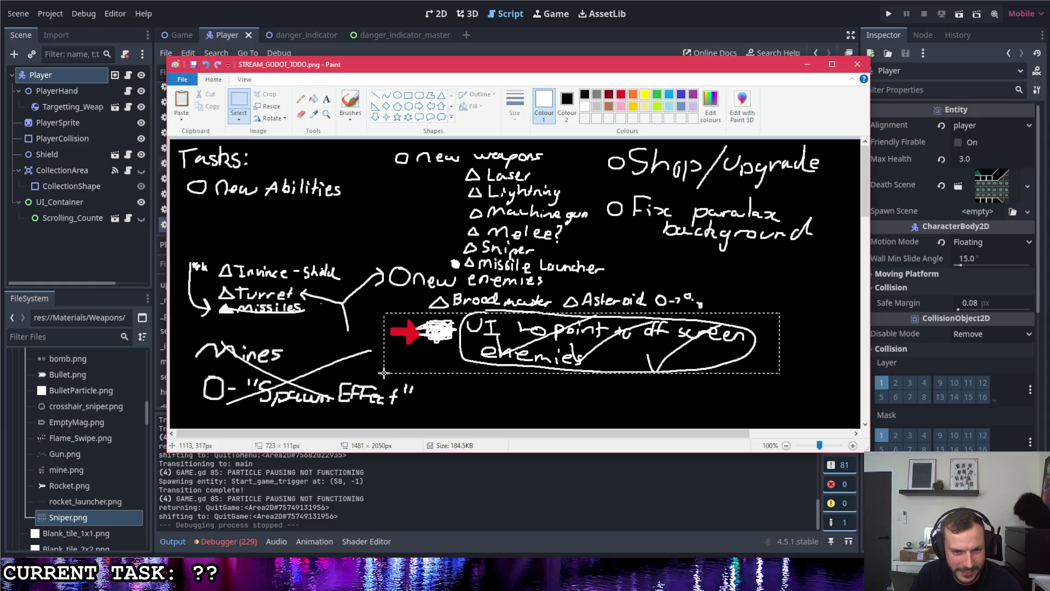
pyautogui.press('Delete')
pyautogui.moveTo(546, 308); pyautogui.dragTo(461, 321)
pyautogui.press('Delete')
pyautogui.moveTo(293, 282); pyautogui.dragTo(359, 343)
pyautogui.press('Delete')
pyautogui.moveTo(390, 257)
pyautogui.mouseDown()
pyautogui.moveTo(349, 304)
pyautogui.moveTo(355, 257)
pyautogui.mouseUp()
pyautogui.press('Delete')
# - Remove the bracket marks and move Invince-Shild and Turret up under New Abilities
pyautogui.moveTo(184, 255); pyautogui.dragTo(215, 328)
pyautogui.press('Delete')
pyautogui.moveTo(363, 251); pyautogui.dragTo(214, 313)
pyautogui.moveTo(265, 288); pyautogui.dragTo(260, 235)
pyautogui.click(380, 214)
pyautogui.moveTo(343, 206)
pyautogui.mouseDown()
pyautogui.moveTo(203, 250)
pyautogui.moveTo(254, 233)
pyautogui.mouseUp()
# - Write a new triangle-bulleted 'Cloak ?' item below Turret
pyautogui.click(350, 104)
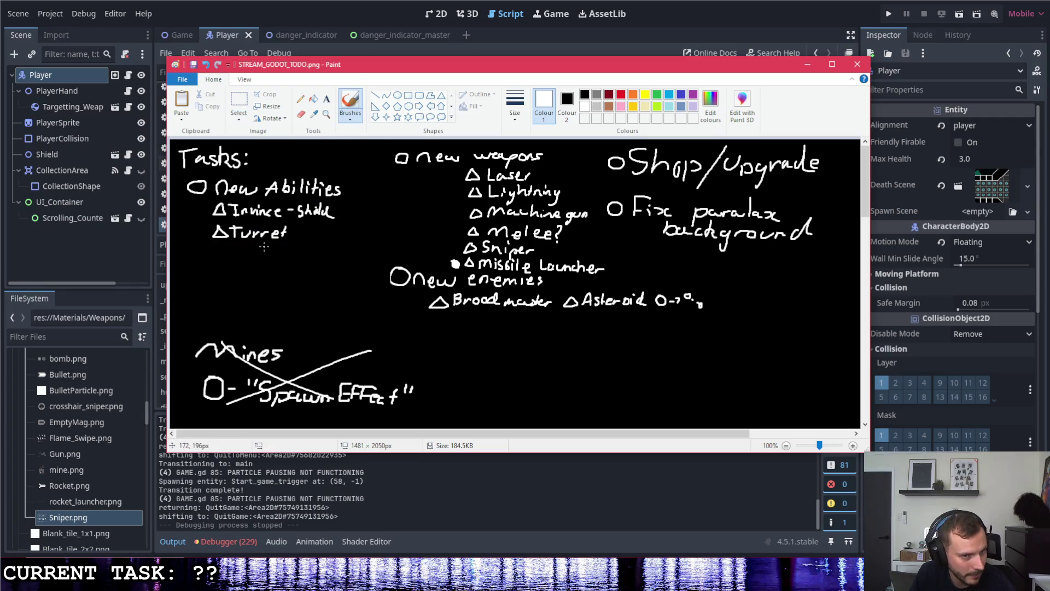
pyautogui.moveTo(221, 246); pyautogui.dragTo(267, 255)
pyautogui.moveTo(281, 244)
pyautogui.mouseDown()
pyautogui.moveTo(285, 258)
pyautogui.moveTo(323, 254)
pyautogui.moveTo(327, 267)
pyautogui.moveTo(344, 258)
pyautogui.mouseUp()
pyautogui.click(285, 263)
# - Add 'Dupe?' and a 'Cluster missile' item, mark Sniper with a white dot, undoing stray brackets
pyautogui.click(344, 263)
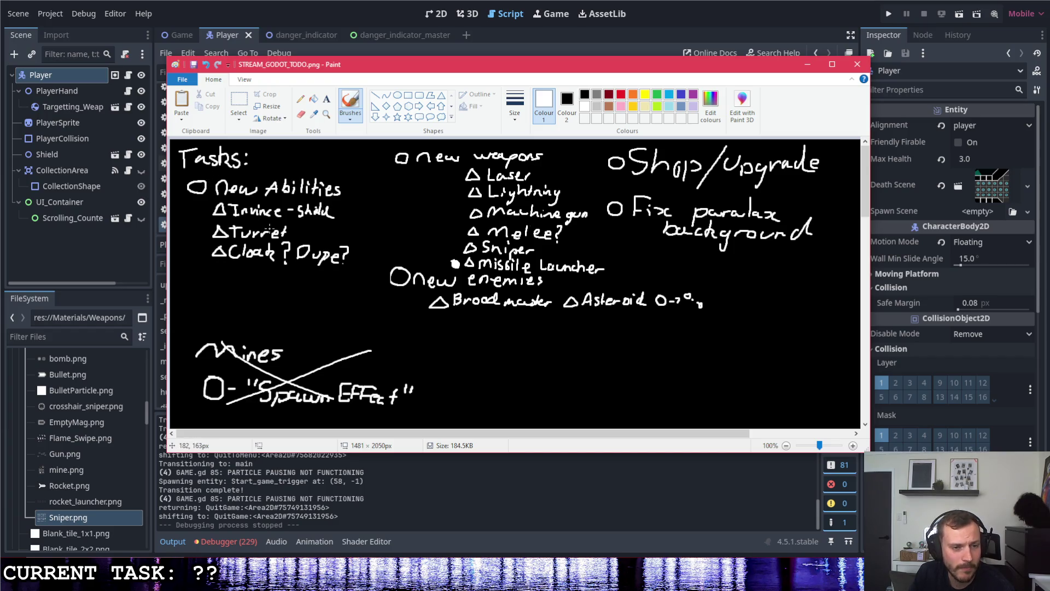
pyautogui.moveTo(218, 265)
pyautogui.mouseDown()
pyautogui.moveTo(248, 285)
pyautogui.moveTo(286, 275)
pyautogui.moveTo(303, 286)
pyautogui.moveTo(358, 280)
pyautogui.mouseUp()
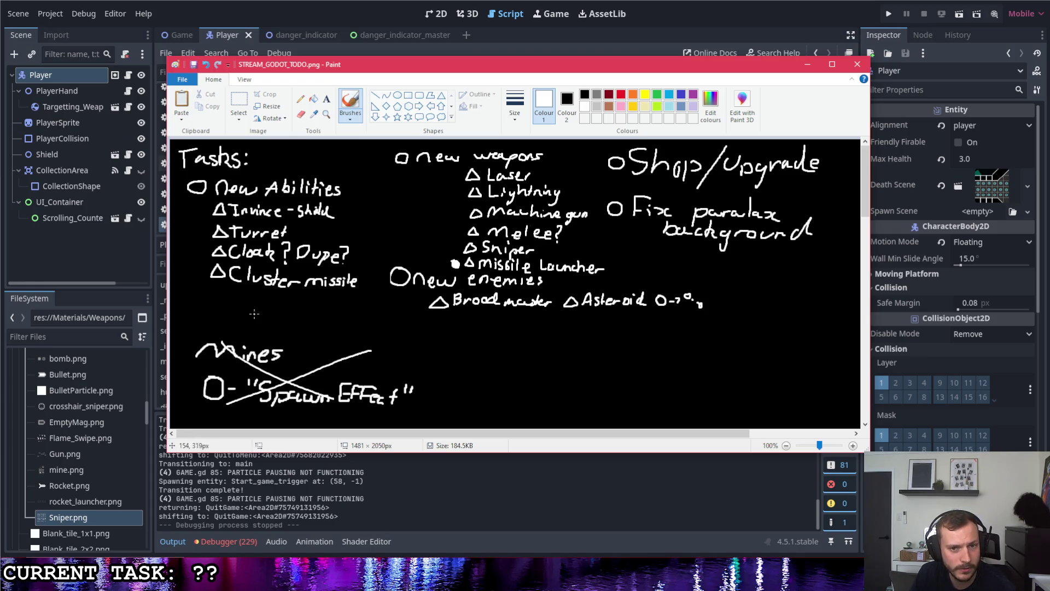
pyautogui.moveTo(441, 144)
pyautogui.mouseDown()
pyautogui.moveTo(383, 146)
pyautogui.moveTo(407, 261)
pyautogui.moveTo(432, 266)
pyautogui.mouseUp()
pyautogui.hotkey('ctrl', 'z')
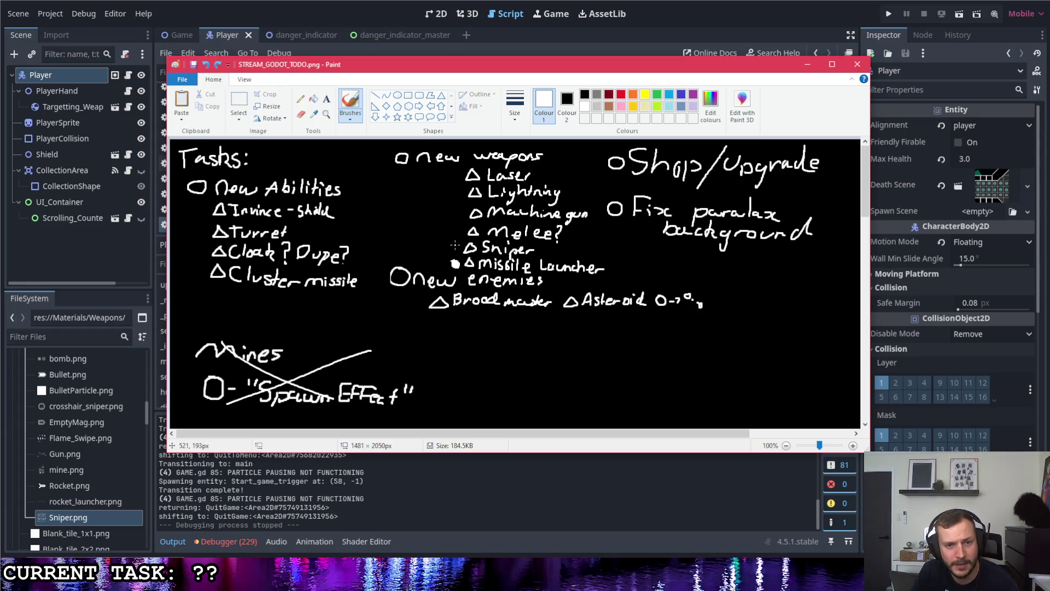
pyautogui.moveTo(453, 245); pyautogui.dragTo(455, 251)
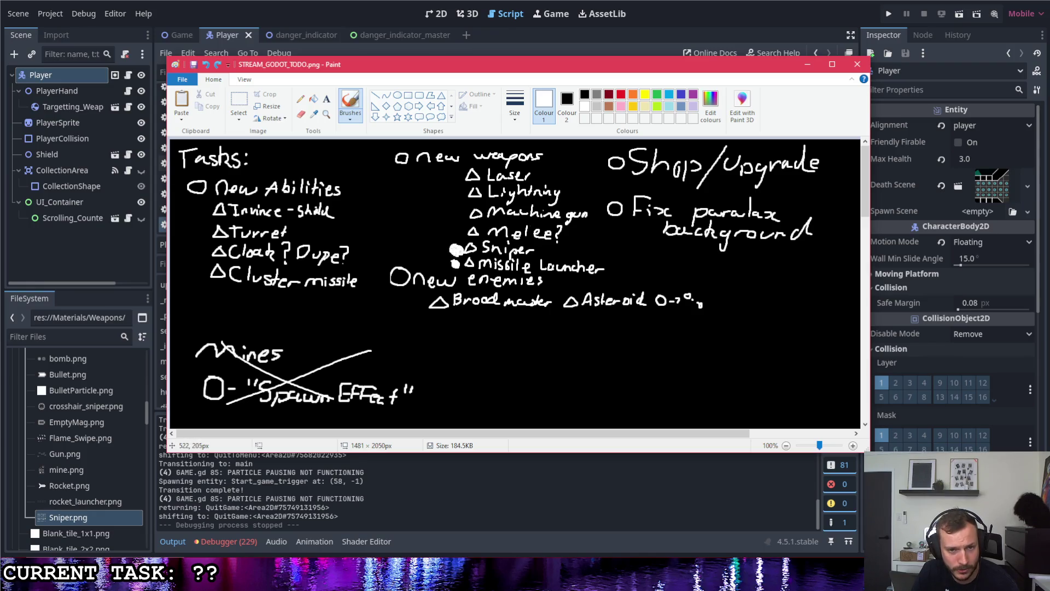
pyautogui.moveTo(469, 175)
pyautogui.mouseDown()
pyautogui.moveTo(448, 176)
pyautogui.moveTo(440, 255)
pyautogui.moveTo(451, 255)
pyautogui.mouseUp()
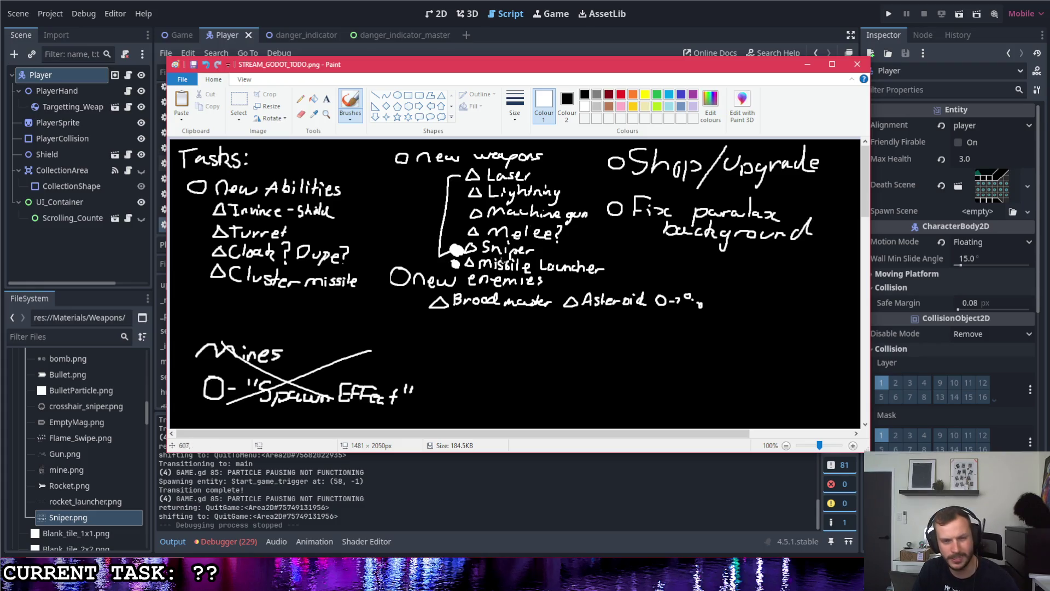
pyautogui.hotkey('ctrl', 'z')
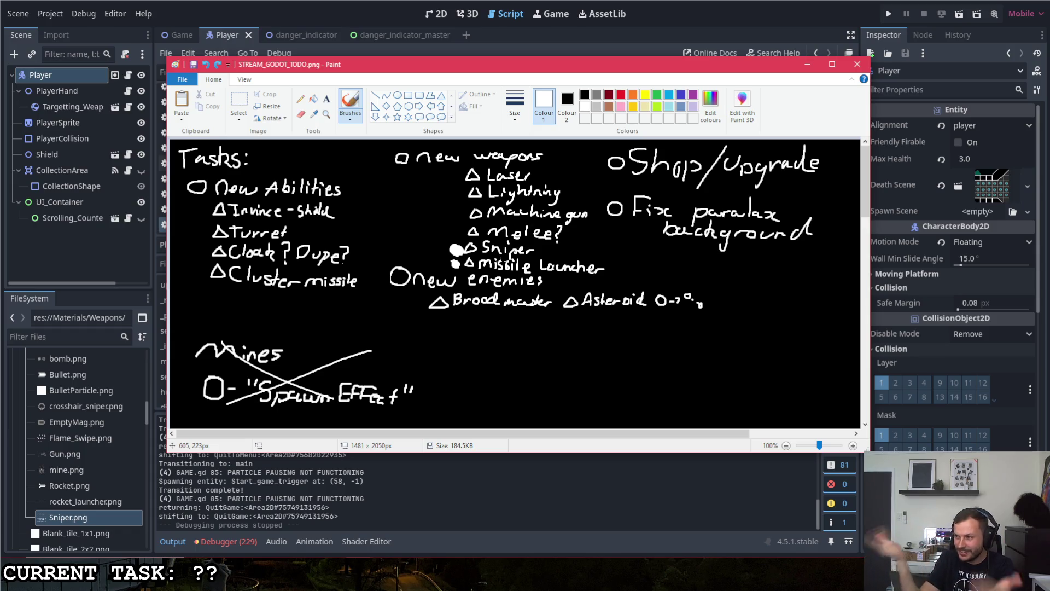
# - Leave Paint and bring the browser with the Exit sign image to the front
pyautogui.click(270, 547)
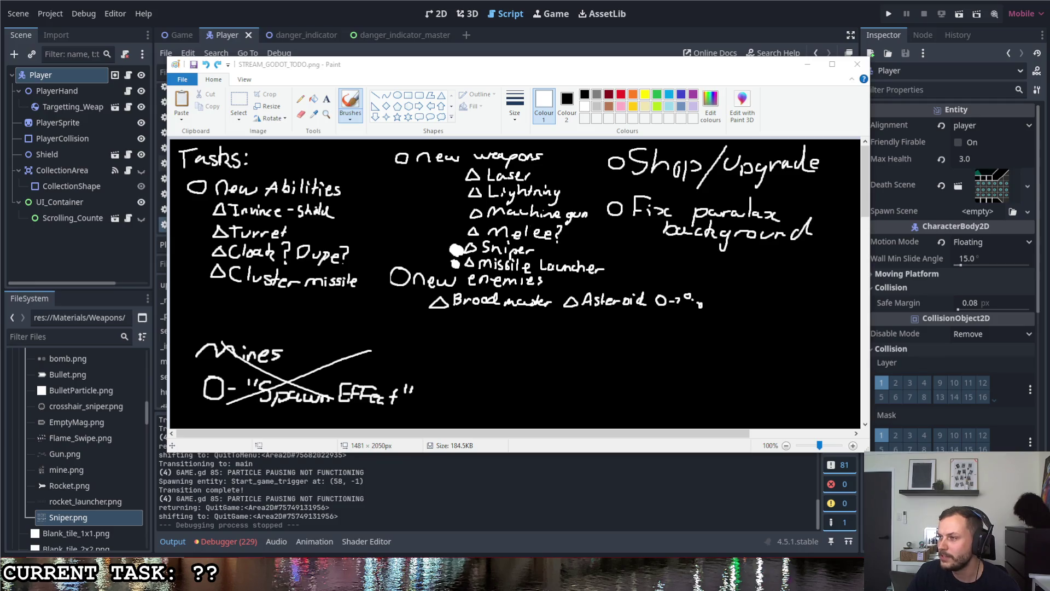
pyautogui.hotkey('alt', 'Tab')
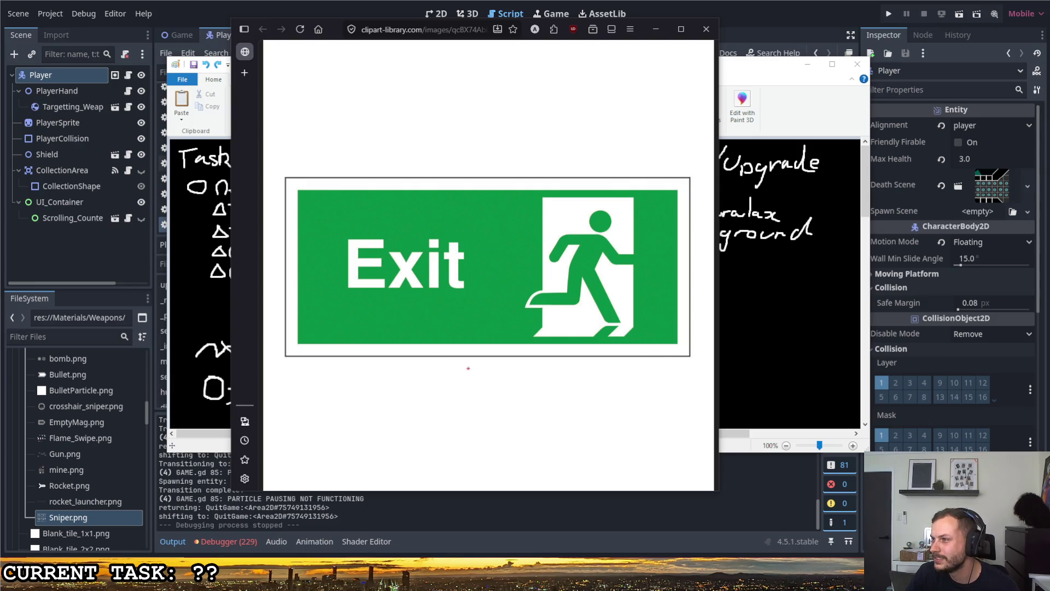
# - Circle the running figure on the Exit sign, clear it, and close the browser
pyautogui.moveTo(480, 235)
pyautogui.mouseDown()
pyautogui.moveTo(605, 145)
pyautogui.moveTo(488, 262)
pyautogui.moveTo(655, 159)
pyautogui.moveTo(598, 286)
pyautogui.mouseUp()
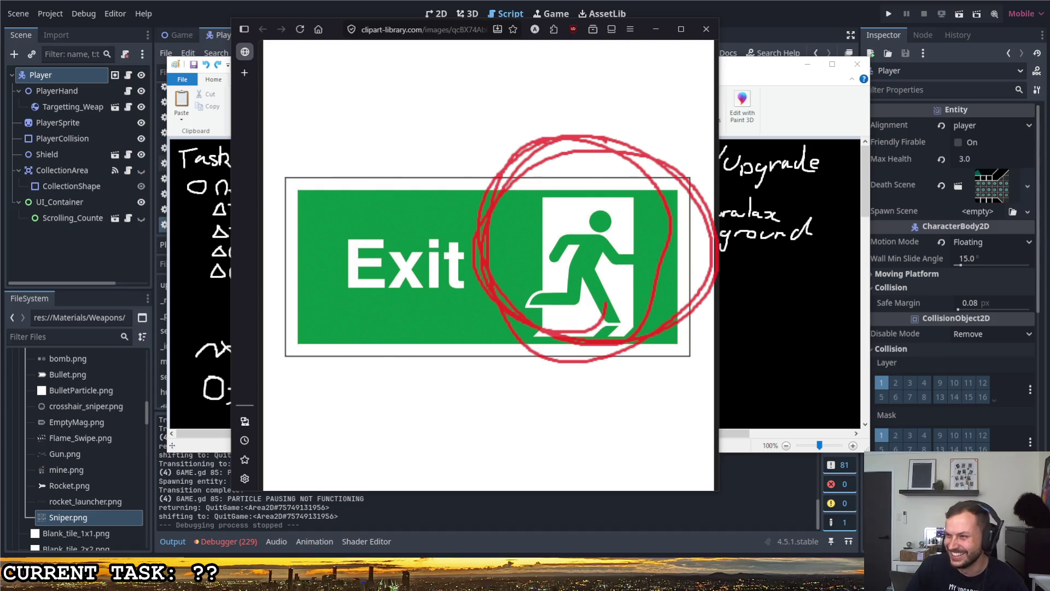
pyautogui.press('Escape')
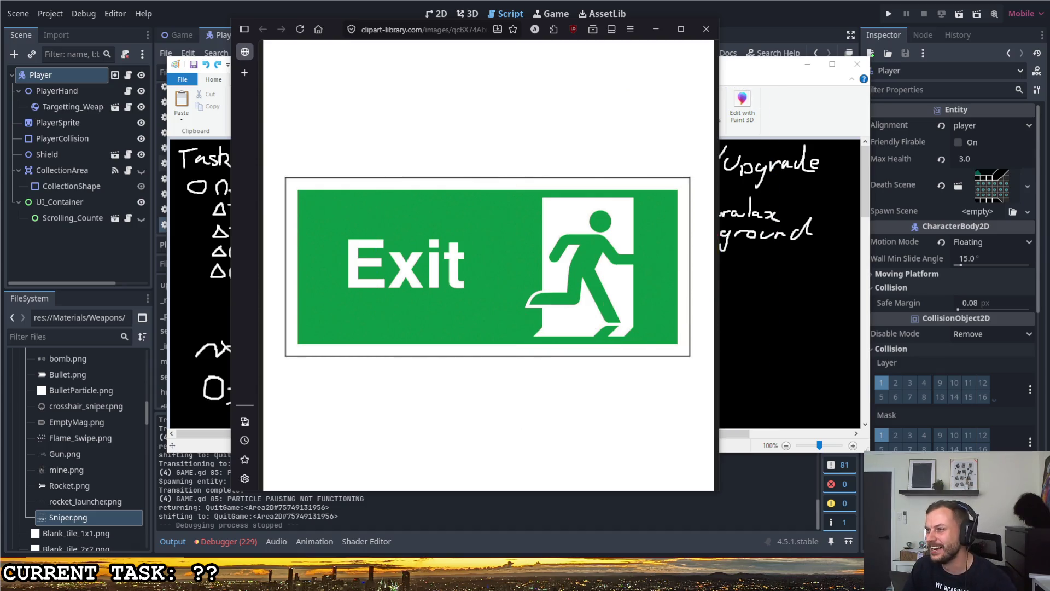
pyautogui.click(707, 29)
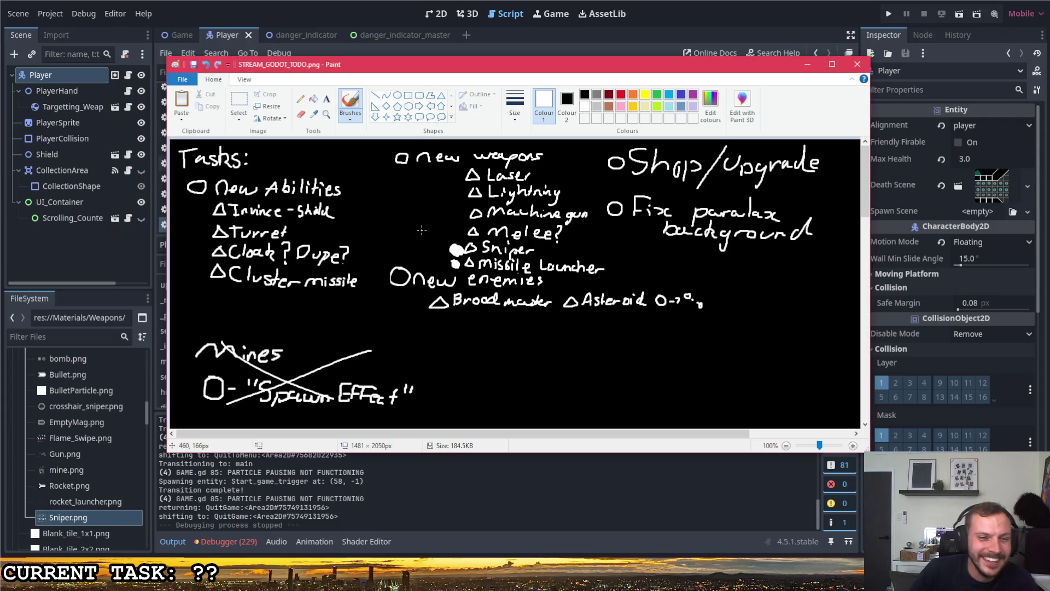
# - Select Brushes, then bring up the browser showing the Entry and Exit signs image
pyautogui.click(346, 103)
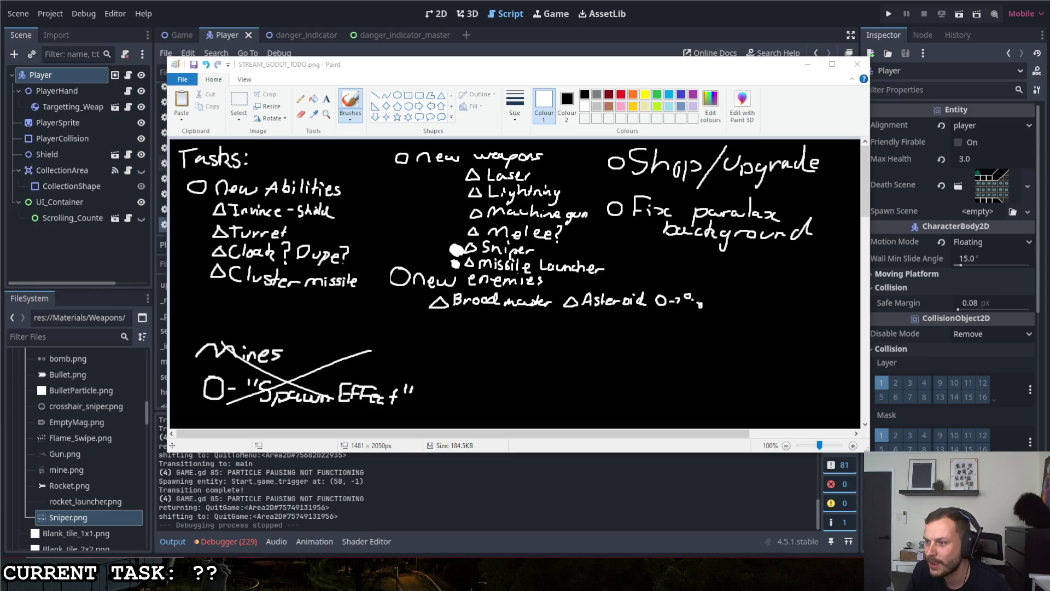
pyautogui.hotkey('alt', 'Tab')
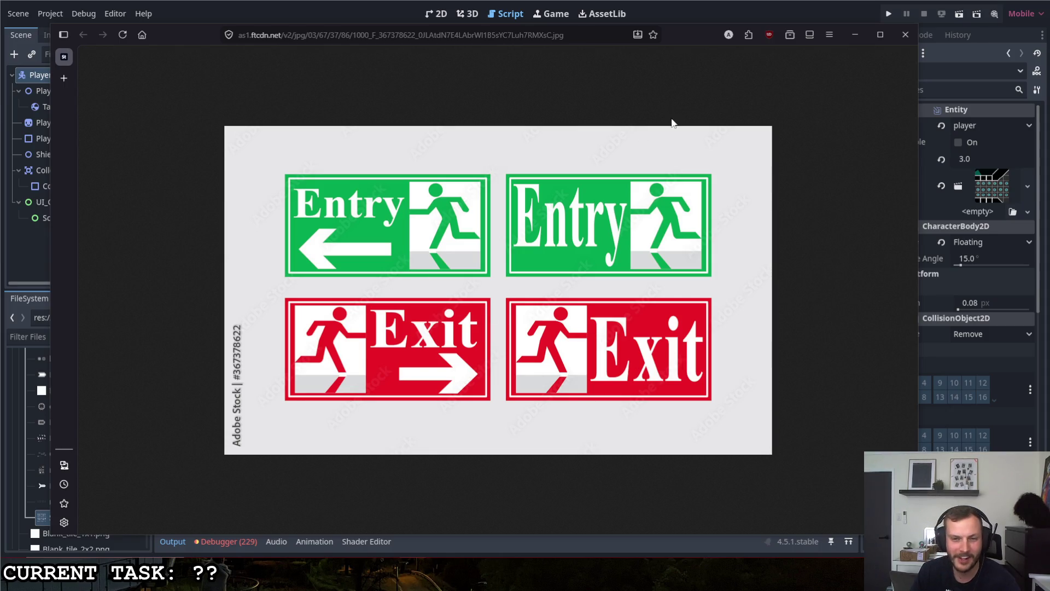
# - Close the browser window showing the Entry and Exit signs image
pyautogui.click(906, 35)
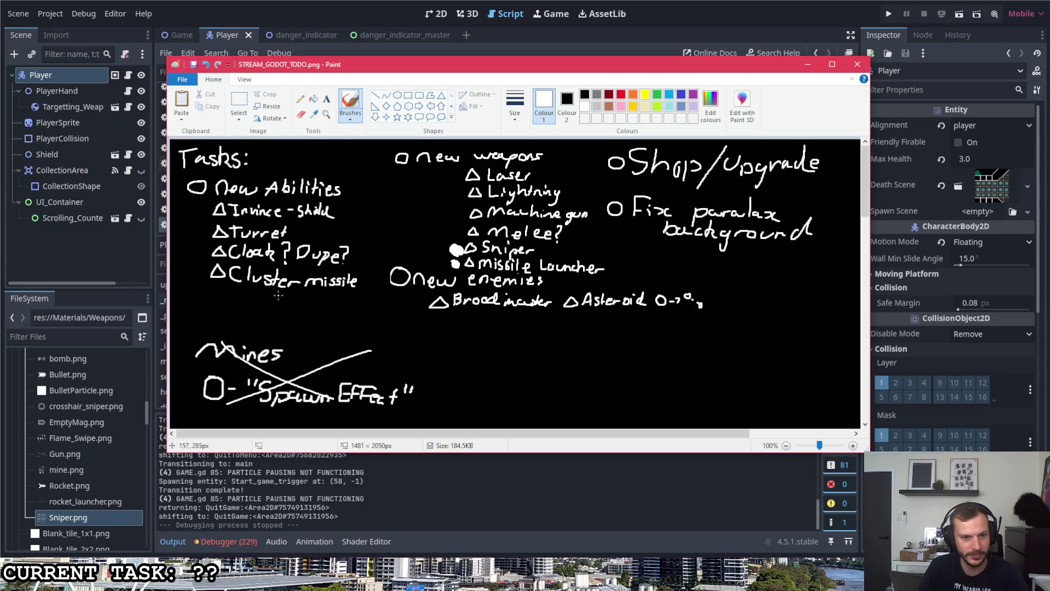
# - Delete the crossed-out Mines notes and draw a new bullet below Cluster missile
pyautogui.click(236, 104)
pyautogui.moveTo(431, 321)
pyautogui.mouseDown()
pyautogui.moveTo(189, 393)
pyautogui.moveTo(186, 419)
pyautogui.mouseUp()
pyautogui.press('Delete')
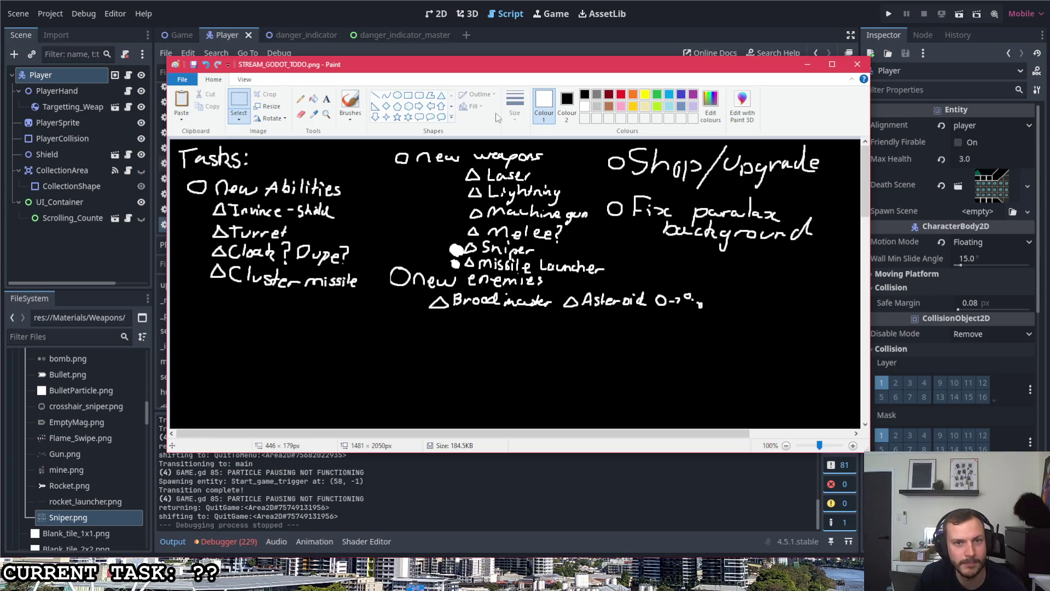
pyautogui.click(350, 103)
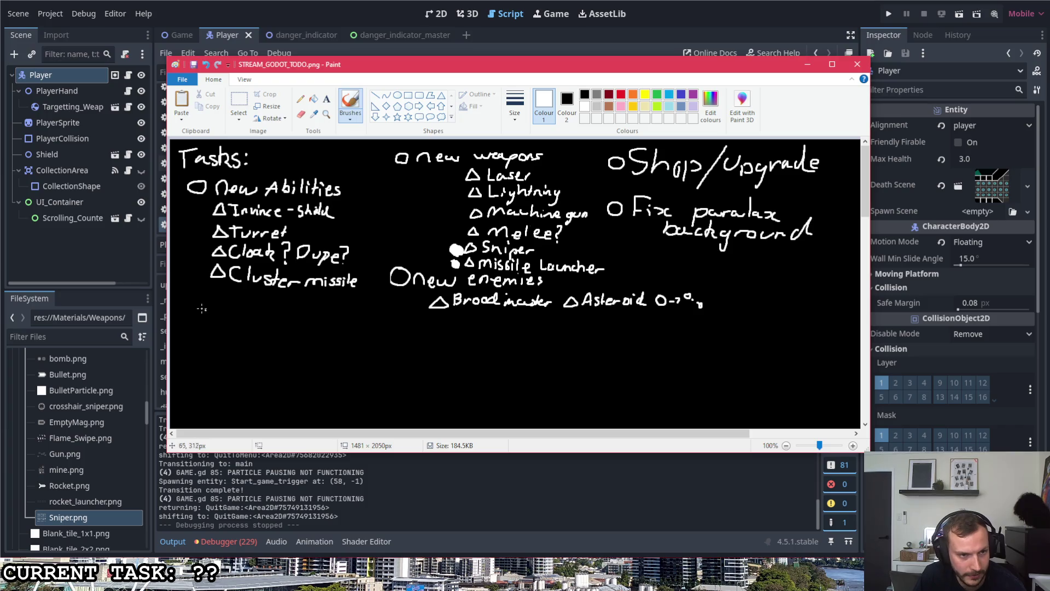
pyautogui.moveTo(197, 300)
pyautogui.mouseDown()
pyautogui.moveTo(221, 319)
pyautogui.moveTo(319, 314)
pyautogui.moveTo(311, 339)
pyautogui.moveTo(336, 311)
pyautogui.moveTo(366, 328)
pyautogui.mouseUp()
# - Underline 'system' and hand-write the triangle sub-item 'weapon activate/deactivate animation' beneath it
pyautogui.moveTo(299, 328); pyautogui.dragTo(365, 329)
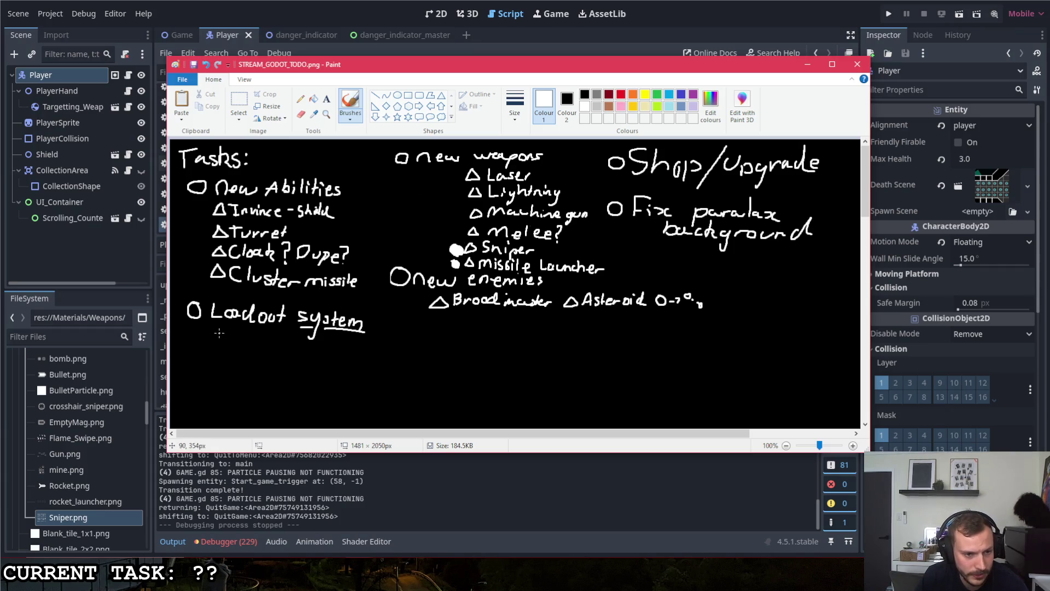
pyautogui.moveTo(215, 337)
pyautogui.mouseDown()
pyautogui.moveTo(223, 344)
pyautogui.moveTo(211, 344)
pyautogui.mouseUp()
pyautogui.moveTo(230, 337)
pyautogui.mouseDown()
pyautogui.moveTo(271, 349)
pyautogui.moveTo(355, 343)
pyautogui.moveTo(382, 351)
pyautogui.moveTo(357, 345)
pyautogui.moveTo(374, 357)
pyautogui.moveTo(447, 350)
pyautogui.moveTo(463, 365)
pyautogui.moveTo(470, 356)
pyautogui.mouseUp()
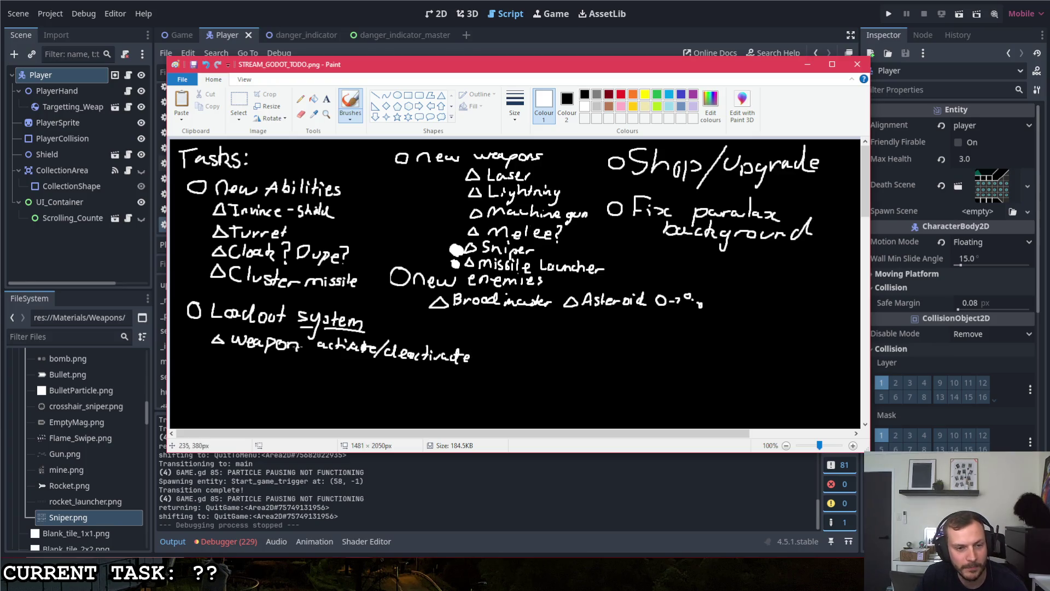
pyautogui.moveTo(245, 357); pyautogui.dragTo(284, 360)
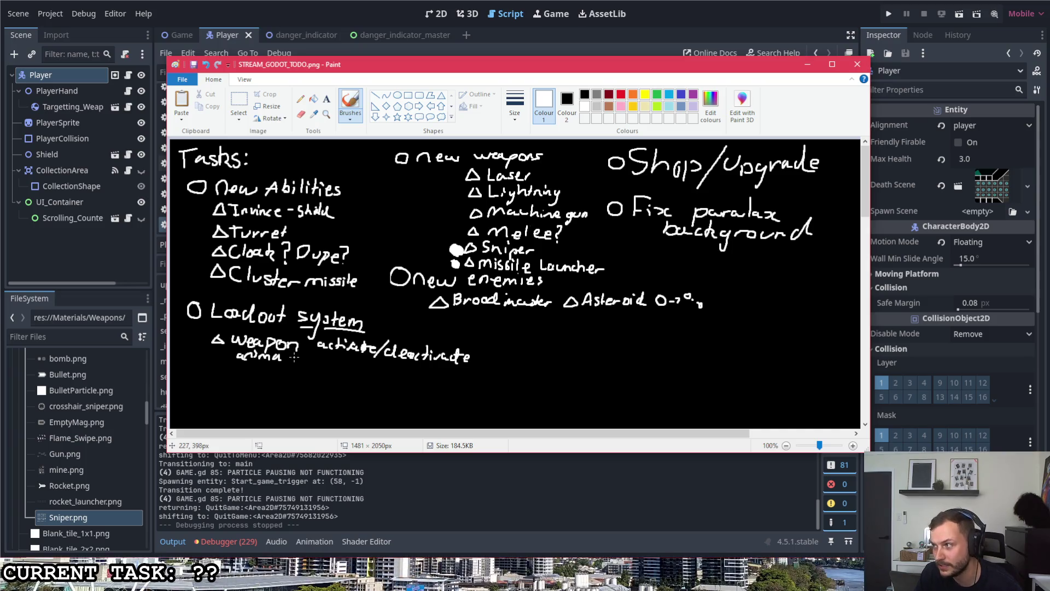
pyautogui.moveTo(277, 353); pyautogui.dragTo(315, 361)
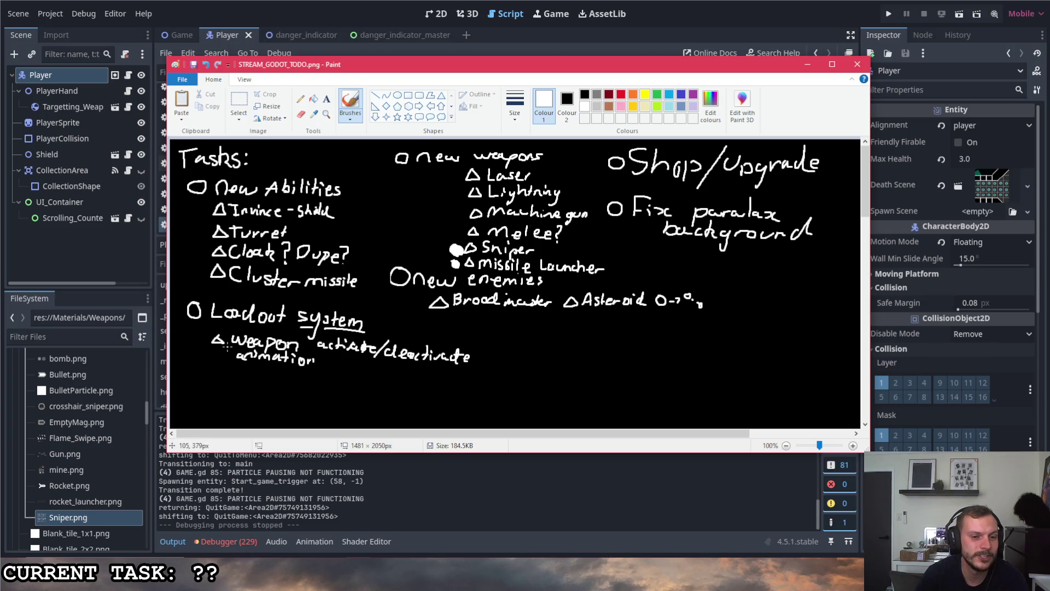
# - Hand-write the 'swap between' and 'LOADOUT MENU!!' sub-items under Loadout system
pyautogui.moveTo(217, 364)
pyautogui.mouseDown()
pyautogui.moveTo(212, 376)
pyautogui.moveTo(341, 378)
pyautogui.mouseUp()
pyautogui.moveTo(216, 386)
pyautogui.mouseDown()
pyautogui.moveTo(285, 405)
pyautogui.moveTo(361, 390)
pyautogui.moveTo(354, 407)
pyautogui.moveTo(396, 389)
pyautogui.moveTo(409, 401)
pyautogui.mouseUp()
pyautogui.click(401, 405)
pyautogui.click(409, 407)
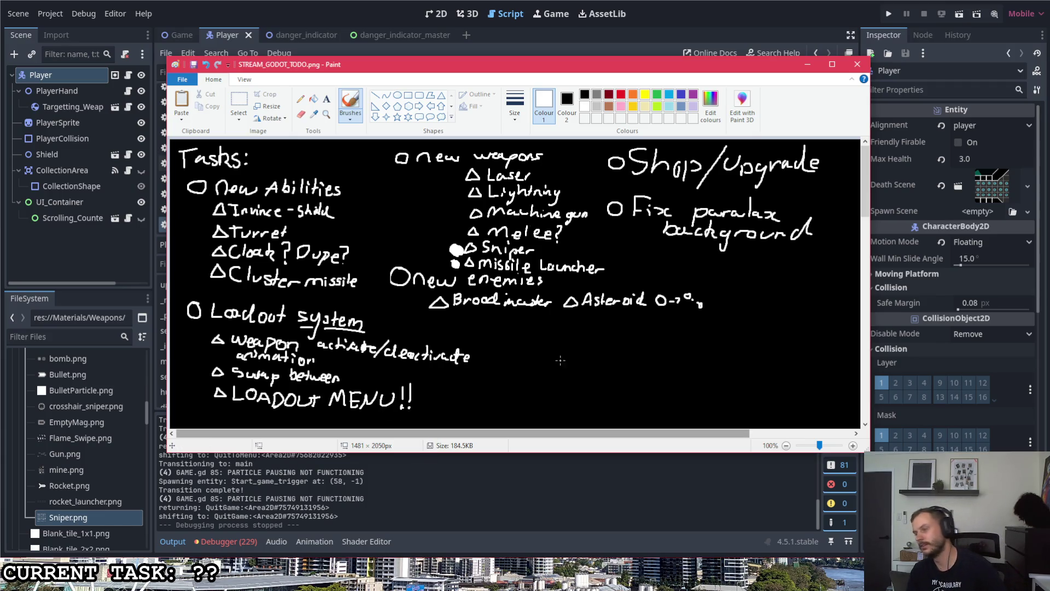
# - Drag the Paint to-do list off the right edge to reveal Godot's Player.gd script
pyautogui.moveTo(387, 585)
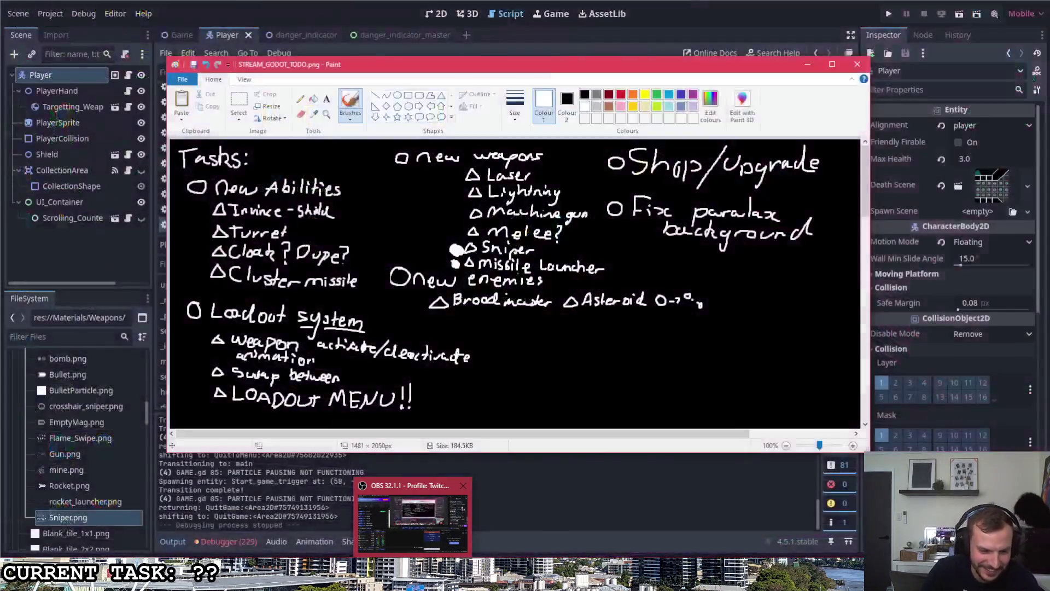
pyautogui.moveTo(324, 579)
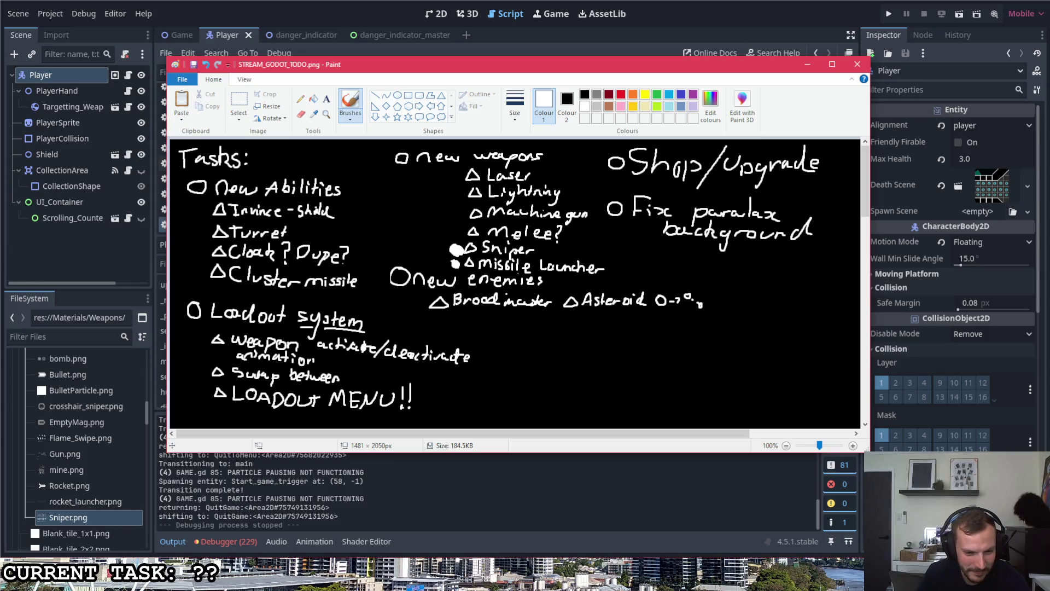
pyautogui.click(773, 477)
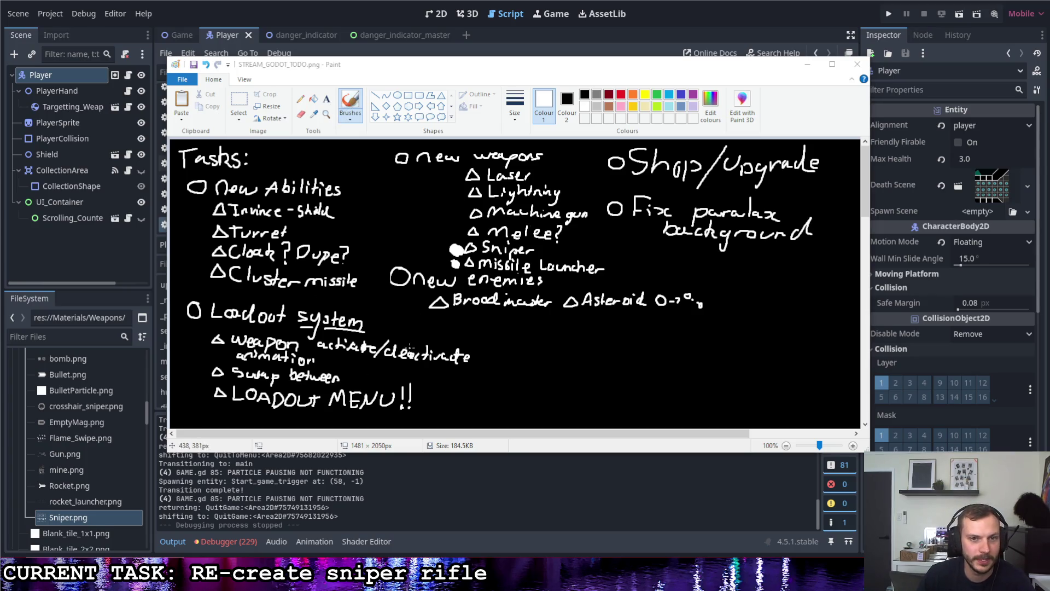
pyautogui.click(422, 249)
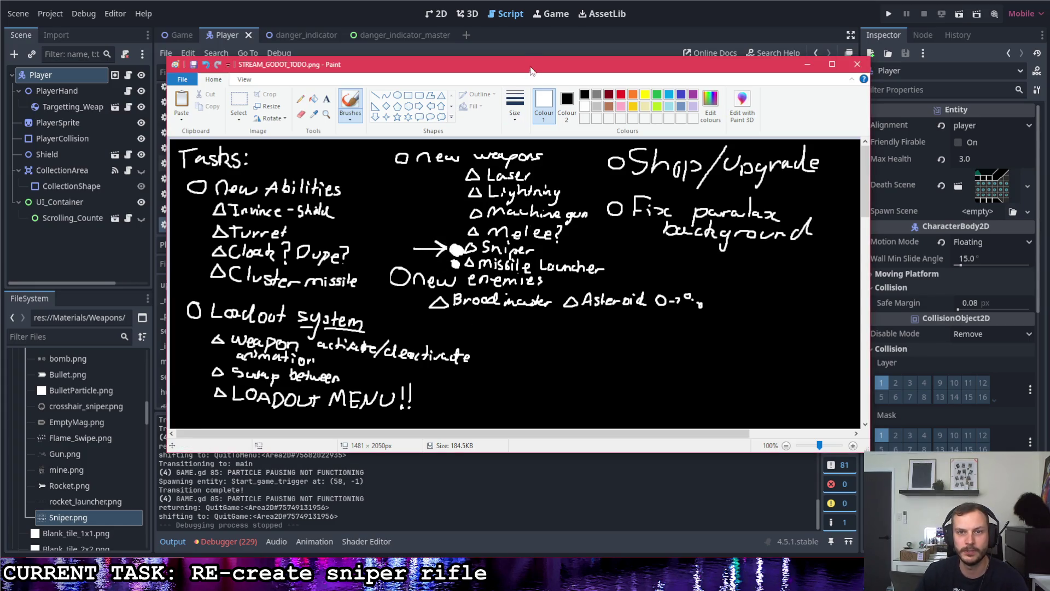
pyautogui.moveTo(525, 70); pyautogui.dragTo(1049, 70)
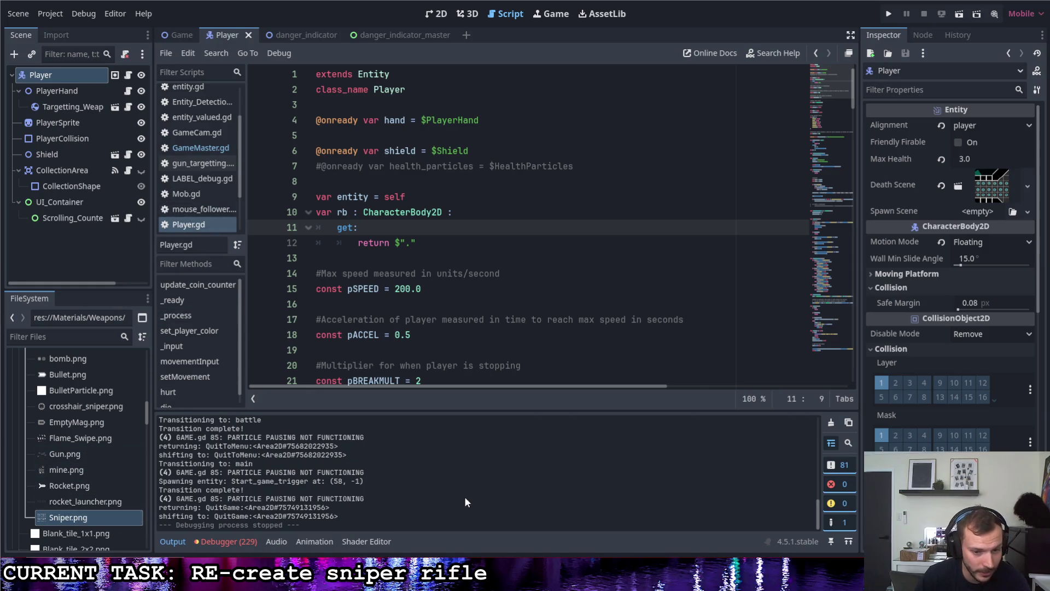
# - Close the Weapons folder window and open Sniper.pxo in Pixelorama, dismissing the autosave prompt
pyautogui.hotkey('alt', 'Tab')
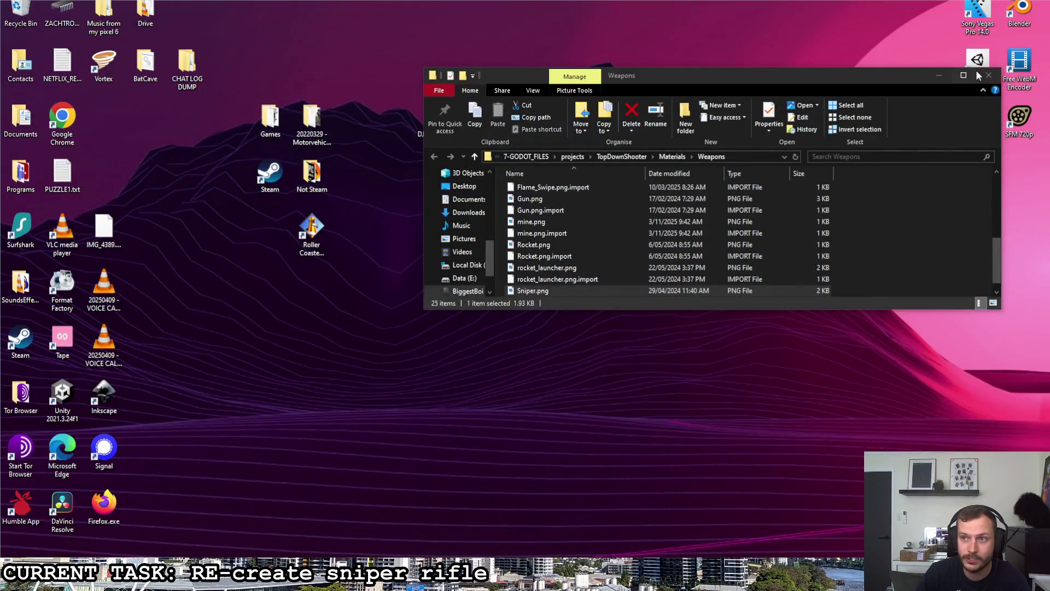
pyautogui.click(984, 72)
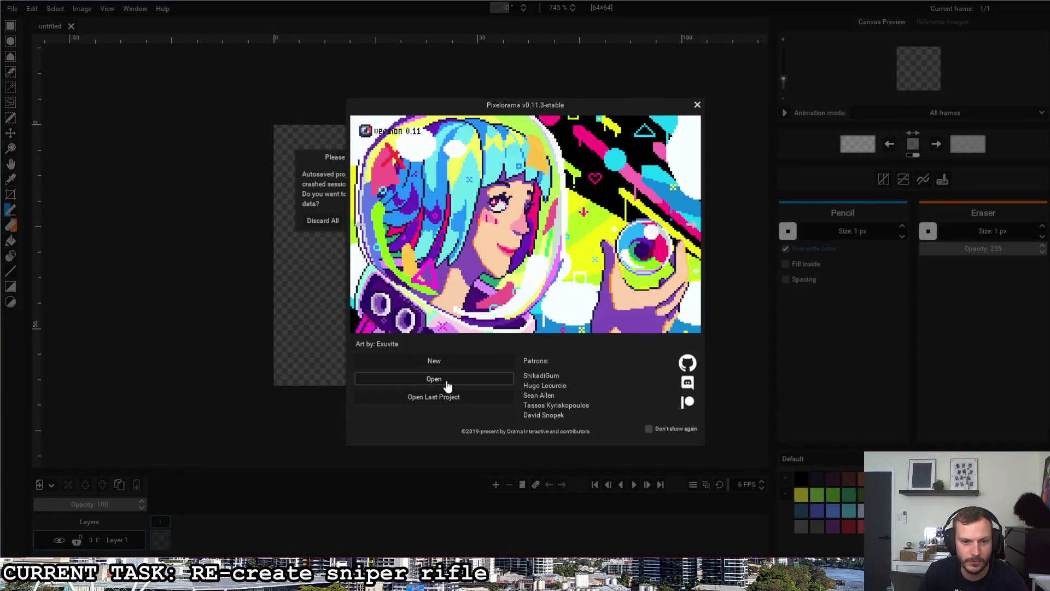
pyautogui.click(445, 381)
pyautogui.scroll(-10, 440, 279)
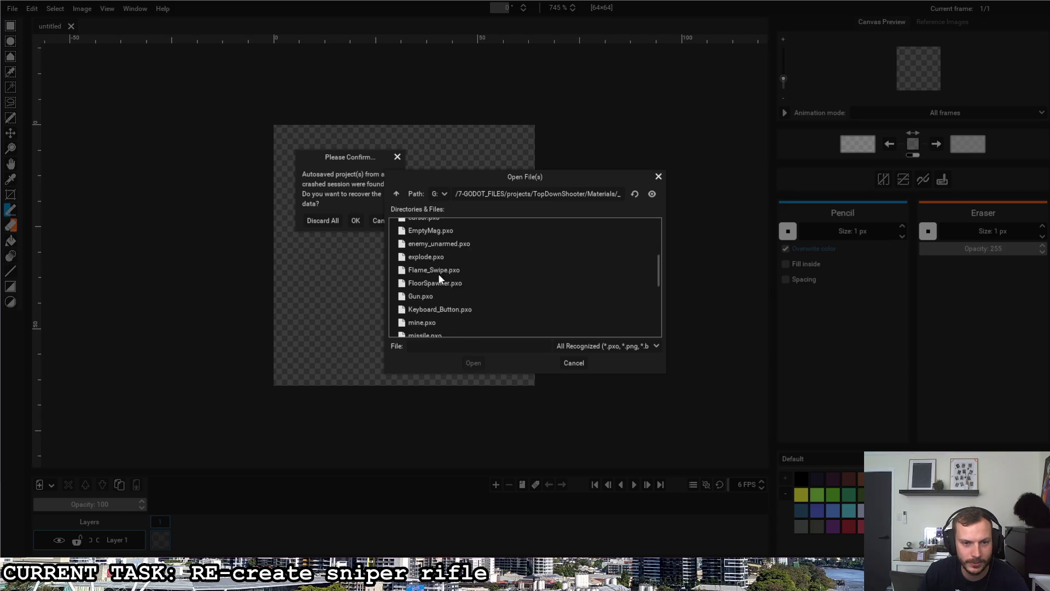
pyautogui.click(431, 272)
pyautogui.click(471, 363)
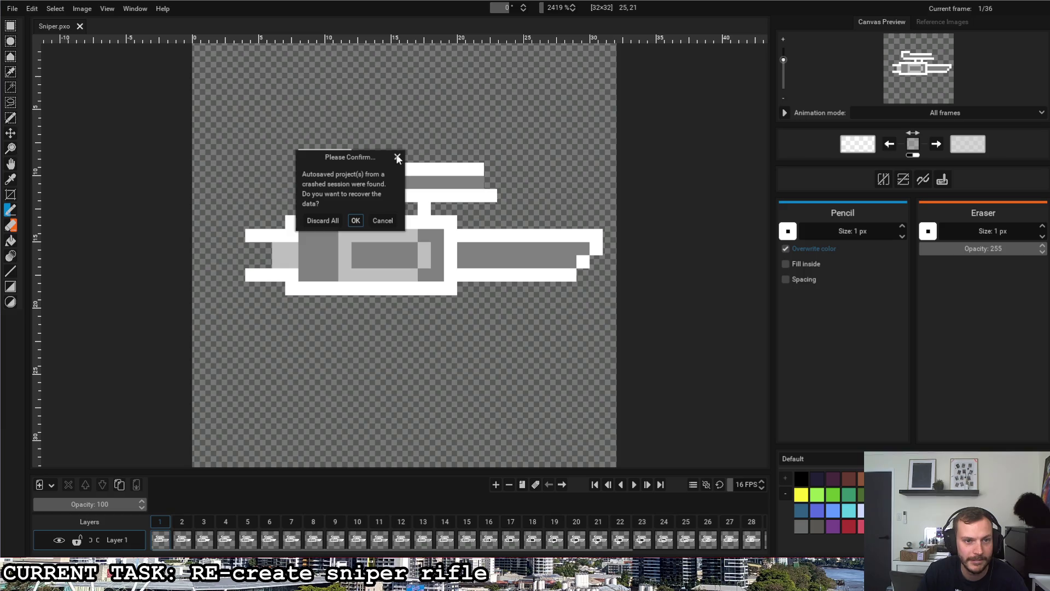
pyautogui.click(323, 220)
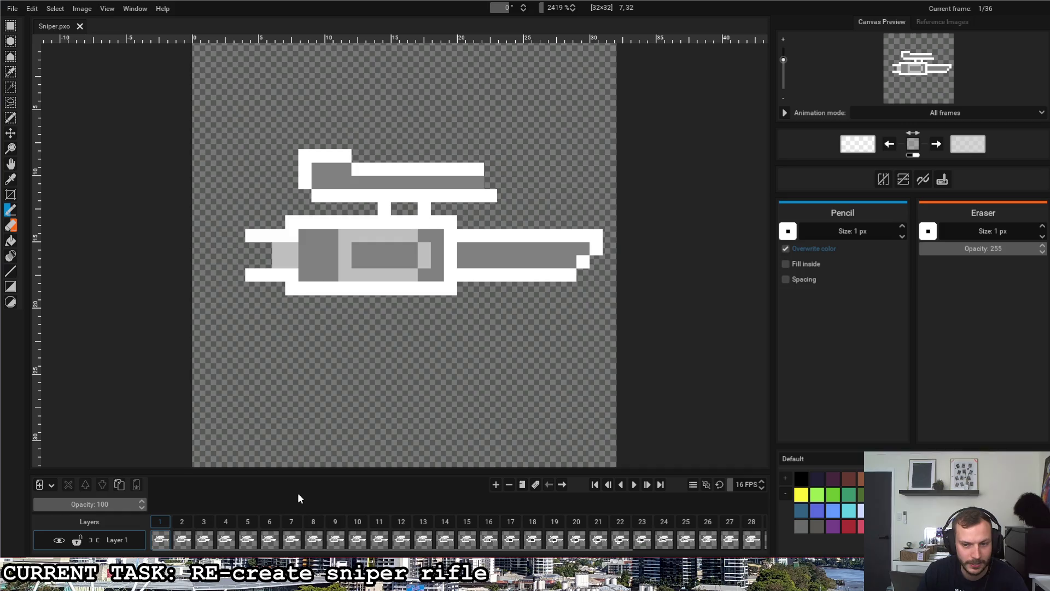
# - Play and stop the sniper animation, then step through frames 27 to 32
pyautogui.click(633, 484)
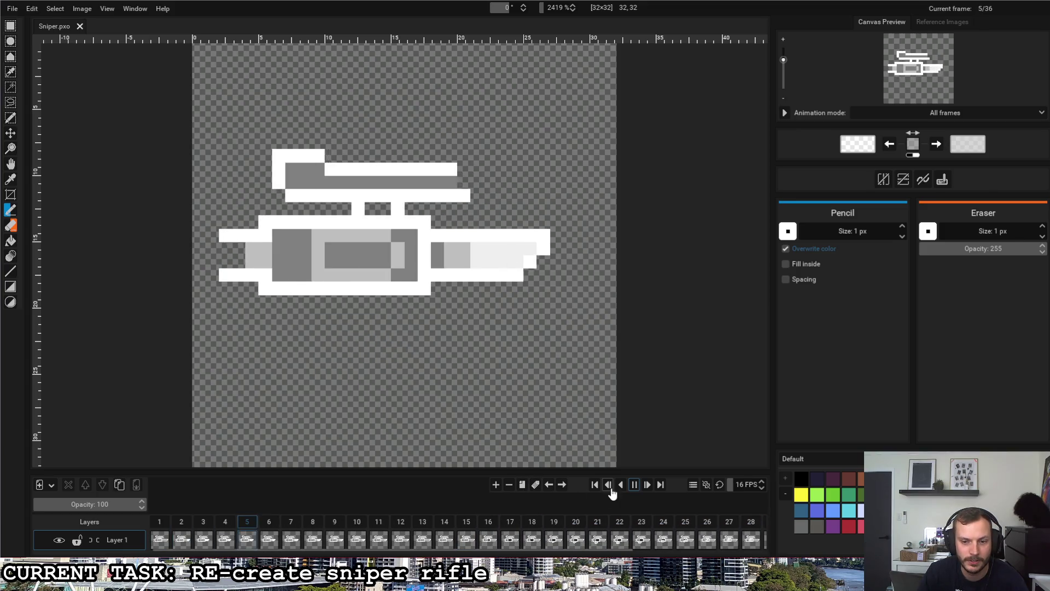
pyautogui.click(634, 490)
pyautogui.scroll(-3, 562, 524)
pyautogui.press('Right')
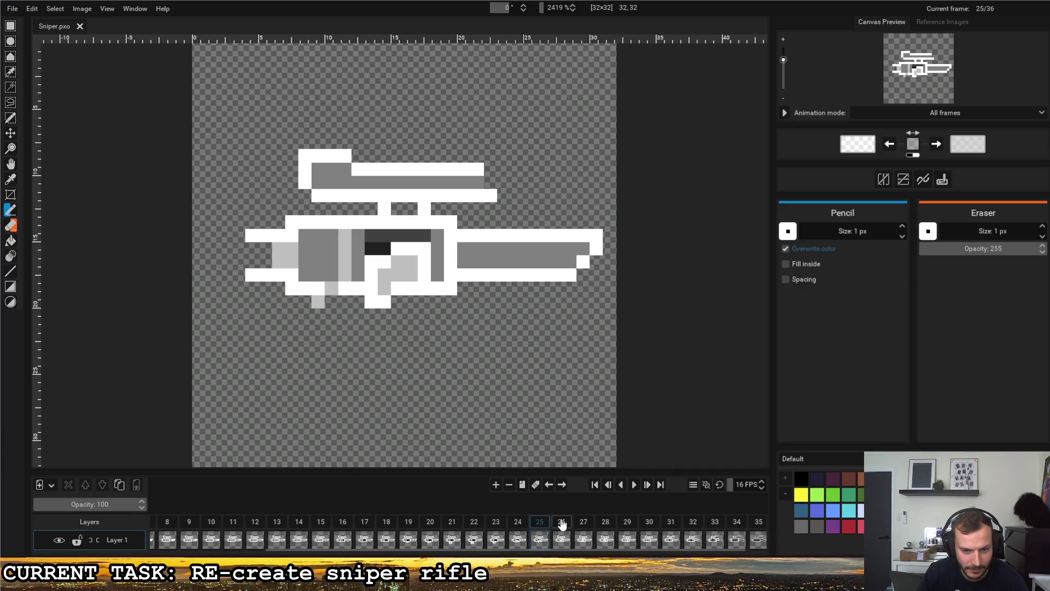
pyautogui.press('Right')
pyautogui.press('Right')
pyautogui.moveTo(609, 525)
pyautogui.mouseDown()
pyautogui.moveTo(693, 525)
pyautogui.moveTo(625, 524)
pyautogui.mouseUp()
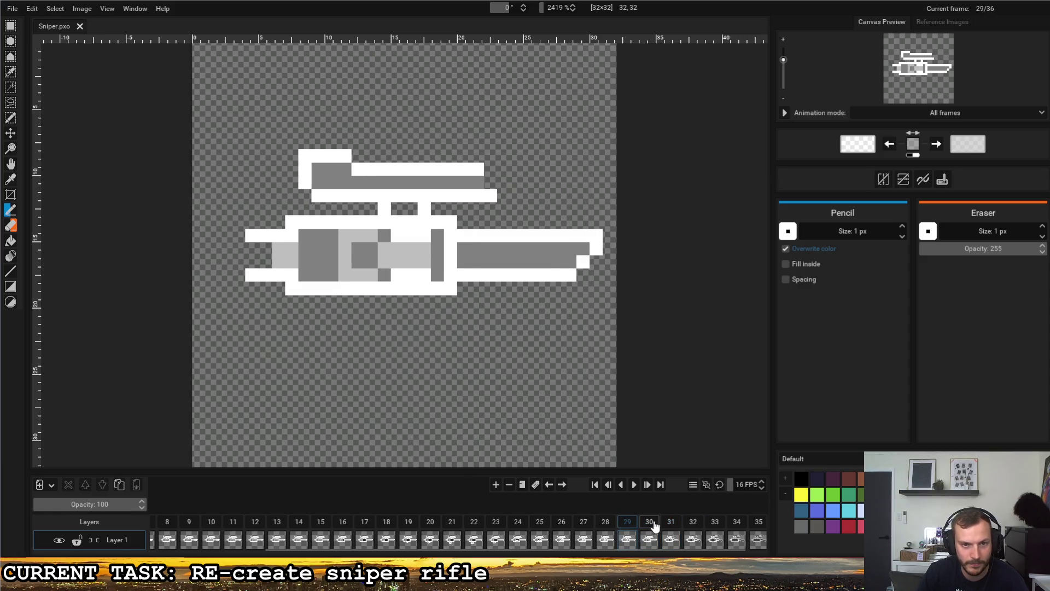
pyautogui.click(658, 524)
# - Try removing six frames at frame 30, then undo removals with Ctrl+Z
pyautogui.click(511, 490)
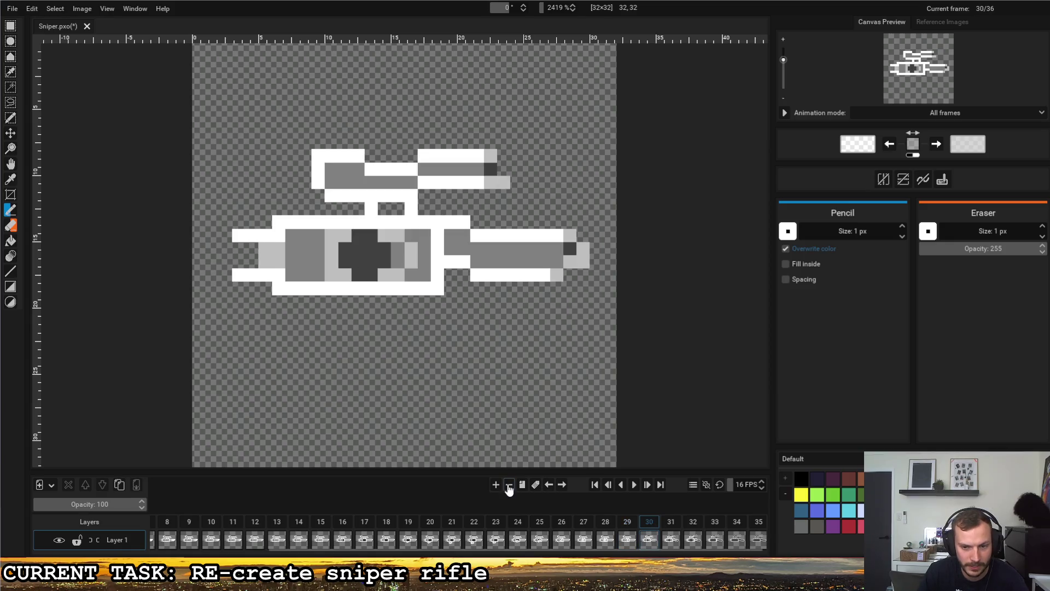
pyautogui.click(510, 489)
pyautogui.click(509, 489)
pyautogui.click(509, 489)
pyautogui.click(509, 489)
pyautogui.click(509, 489)
pyautogui.click(509, 489)
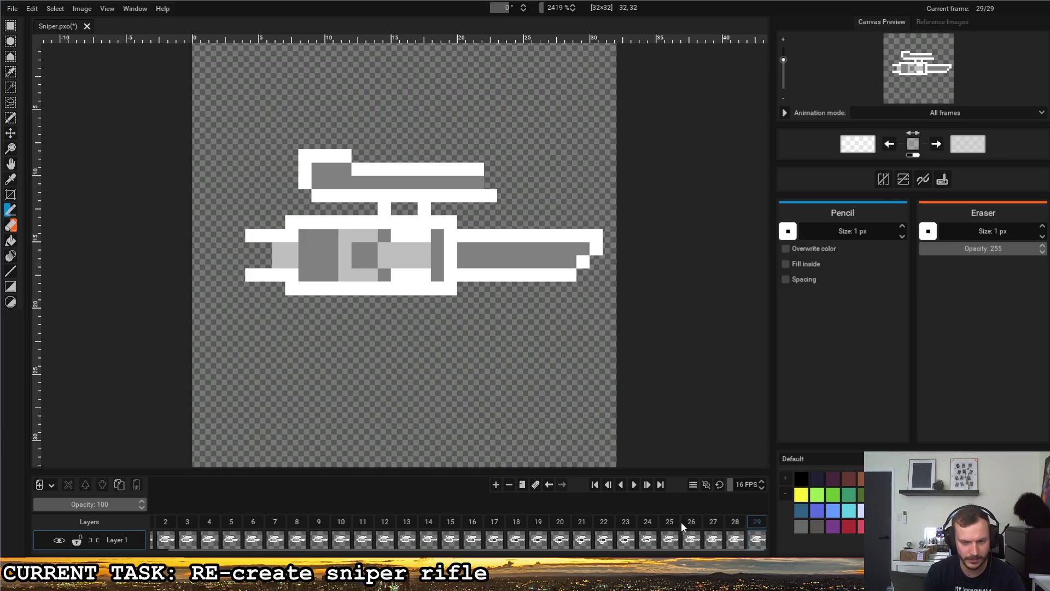
pyautogui.hotkey('ctrl', 'z')
pyautogui.hotkey('ctrl', 'z')
pyautogui.hotkey('ctrl', 'z')
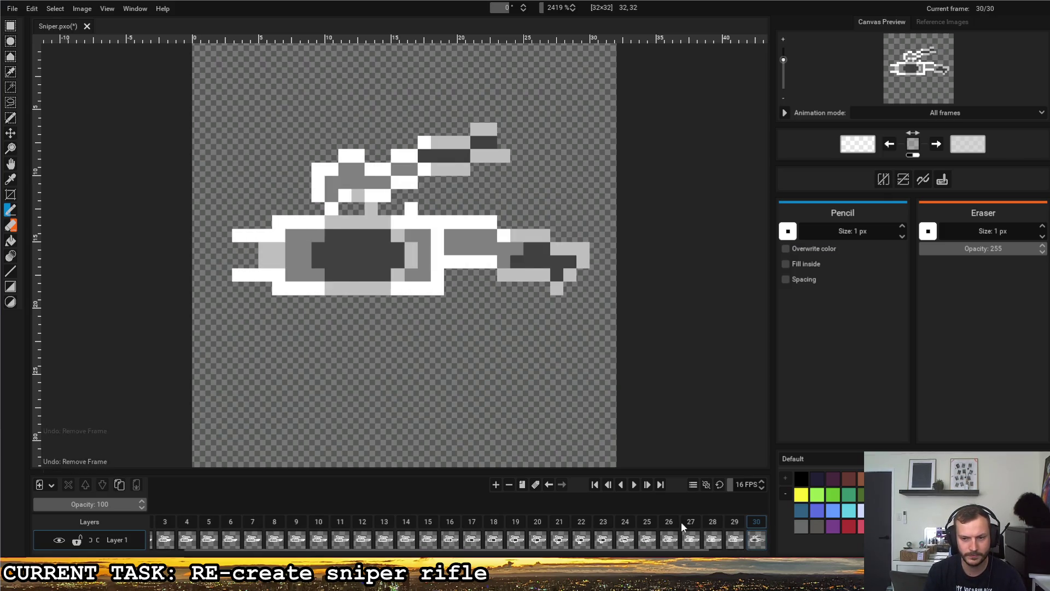
pyautogui.hotkey('ctrl', 'z')
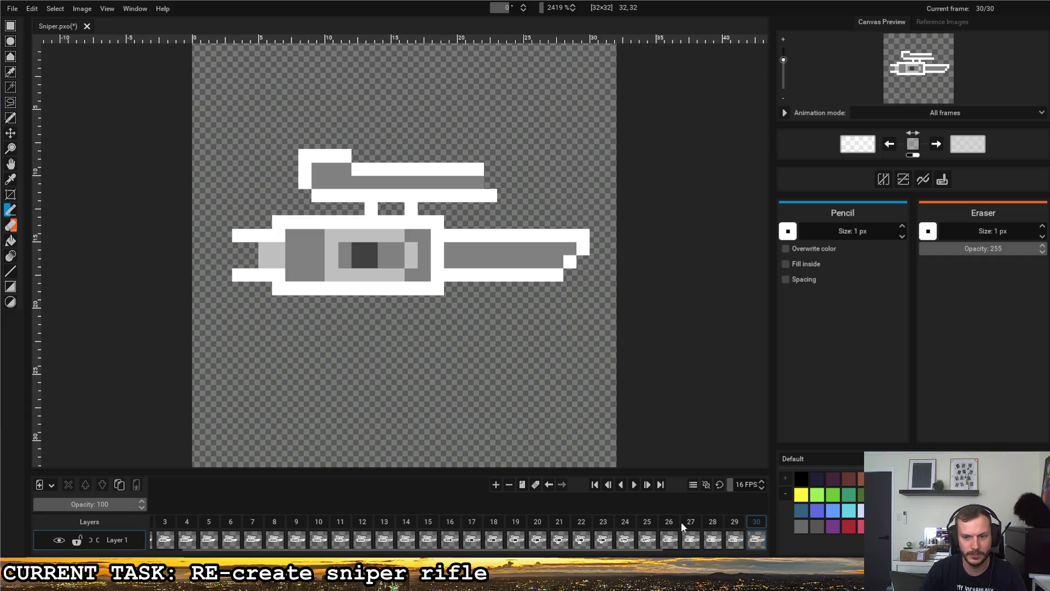
# - Inspect frames 29 and 36, then return to frame 1
pyautogui.click(741, 525)
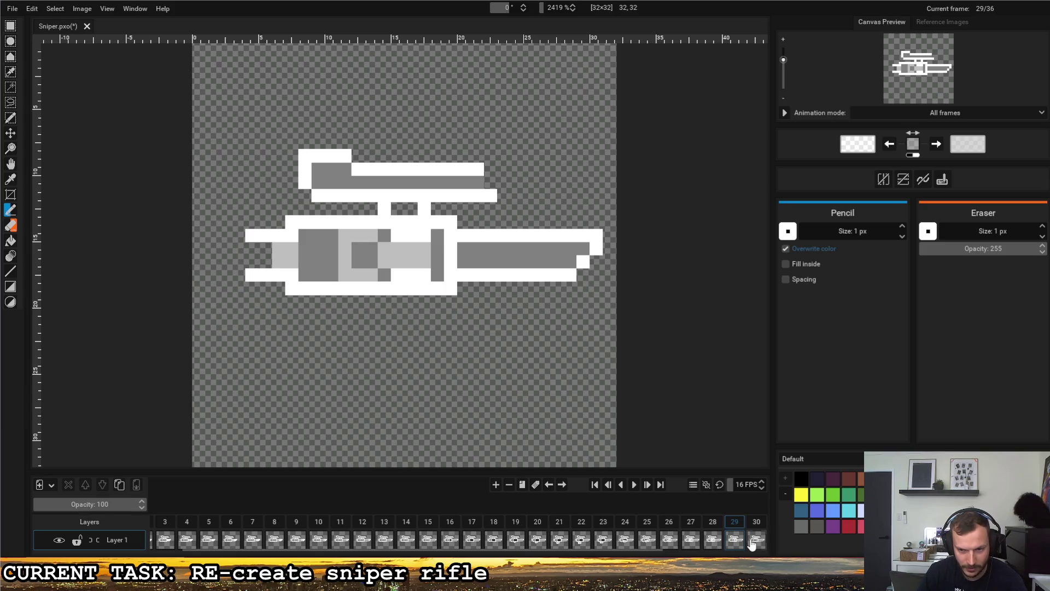
pyautogui.scroll(-2, 702, 541)
pyautogui.click(762, 526)
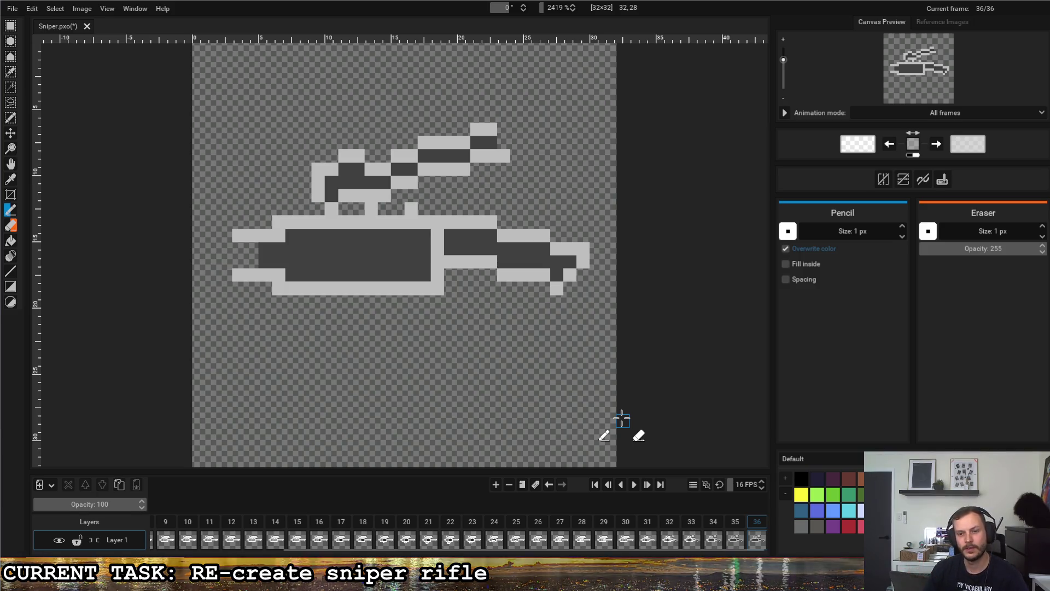
pyautogui.scroll(2, 214, 542)
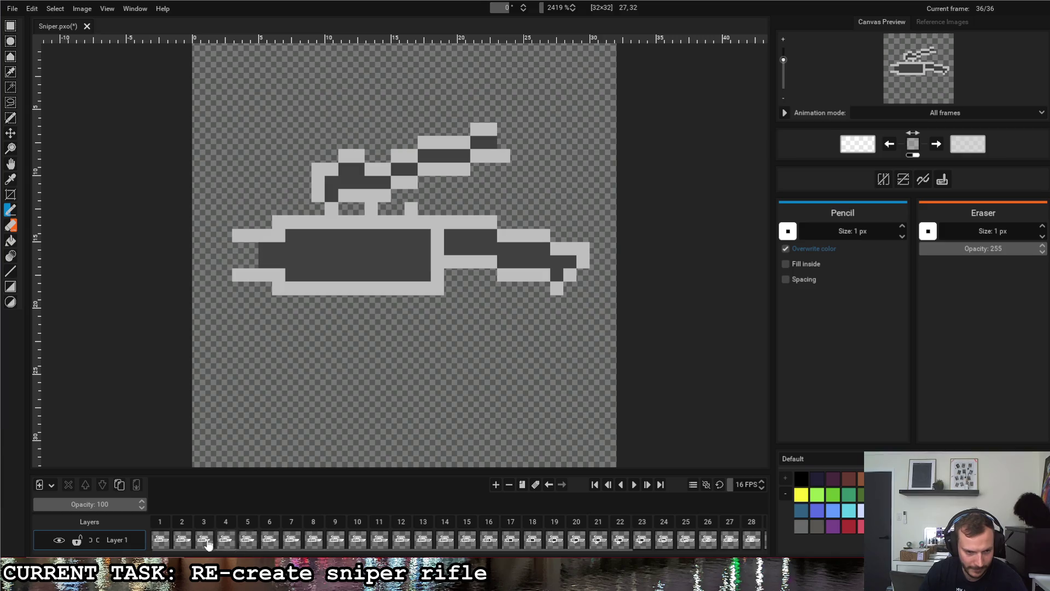
pyautogui.click(161, 526)
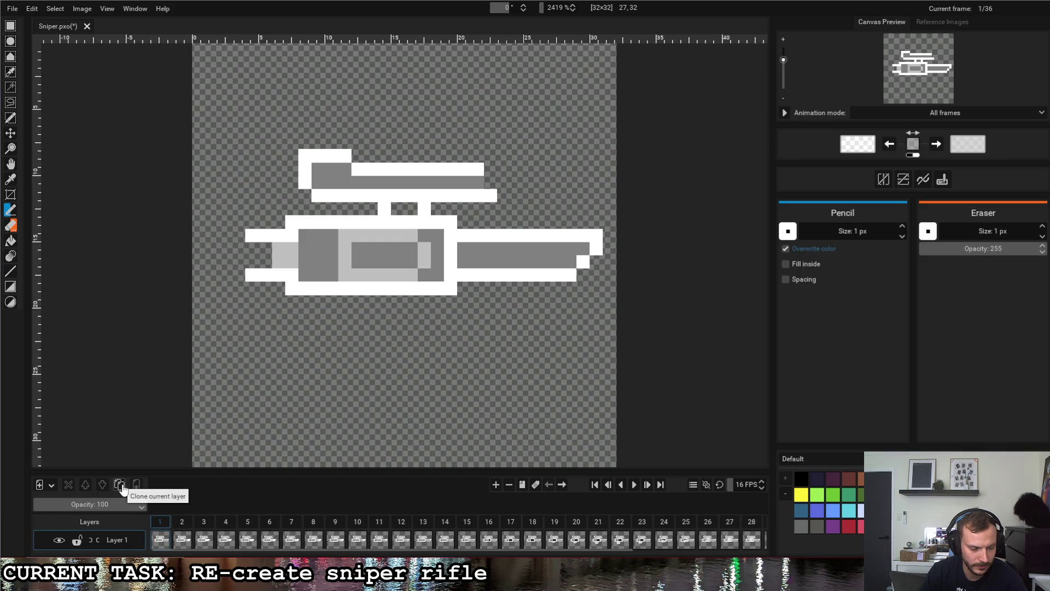
pyautogui.click(522, 485)
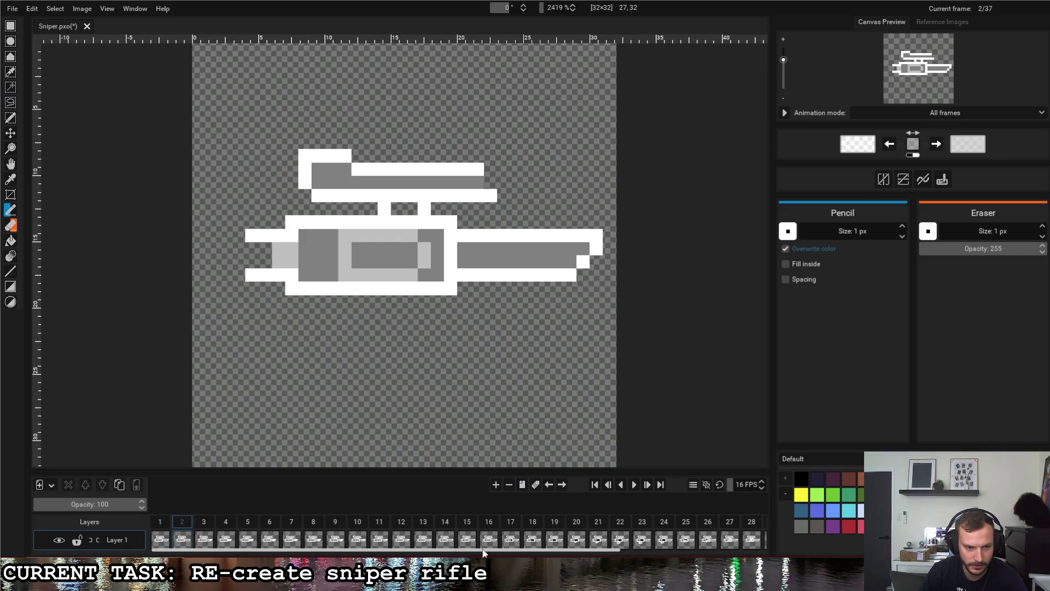
pyautogui.moveTo(182, 525); pyautogui.dragTo(782, 530)
pyautogui.moveTo(468, 552); pyautogui.dragTo(611, 550)
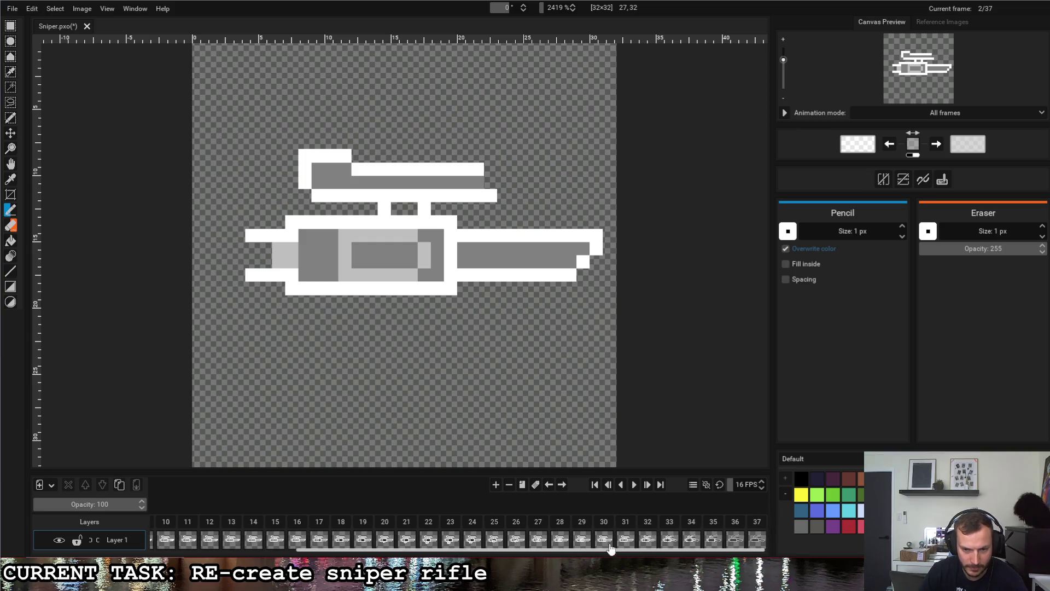
pyautogui.click(582, 523)
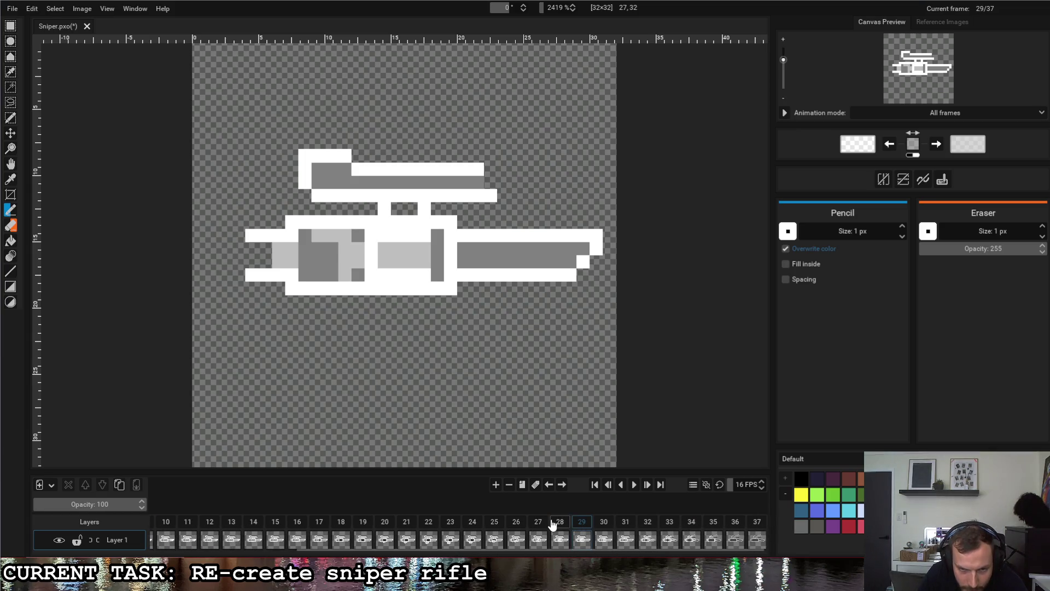
pyautogui.click(554, 523)
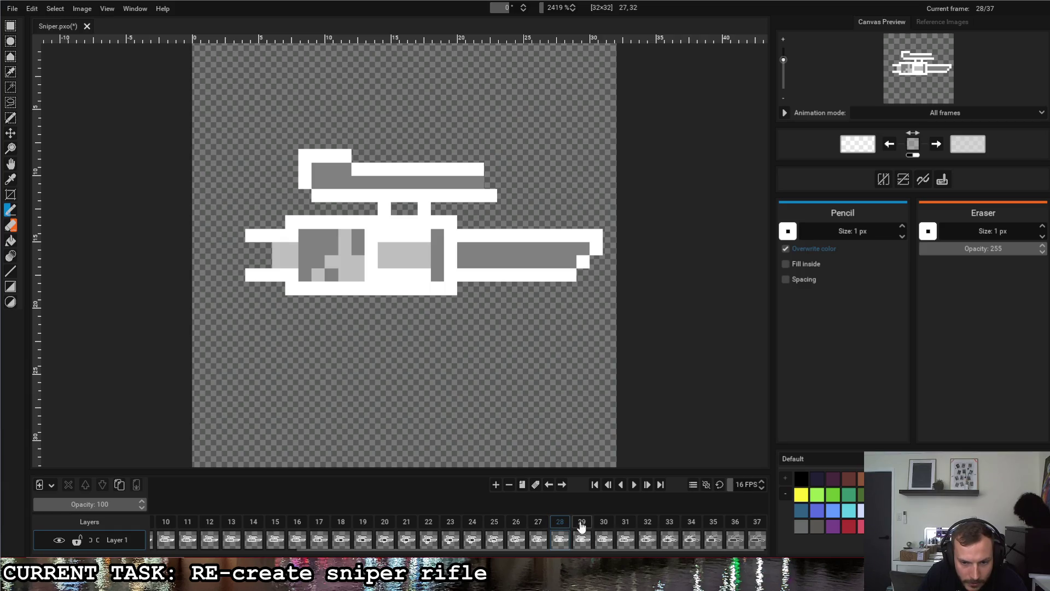
pyautogui.click(605, 524)
pyautogui.click(629, 525)
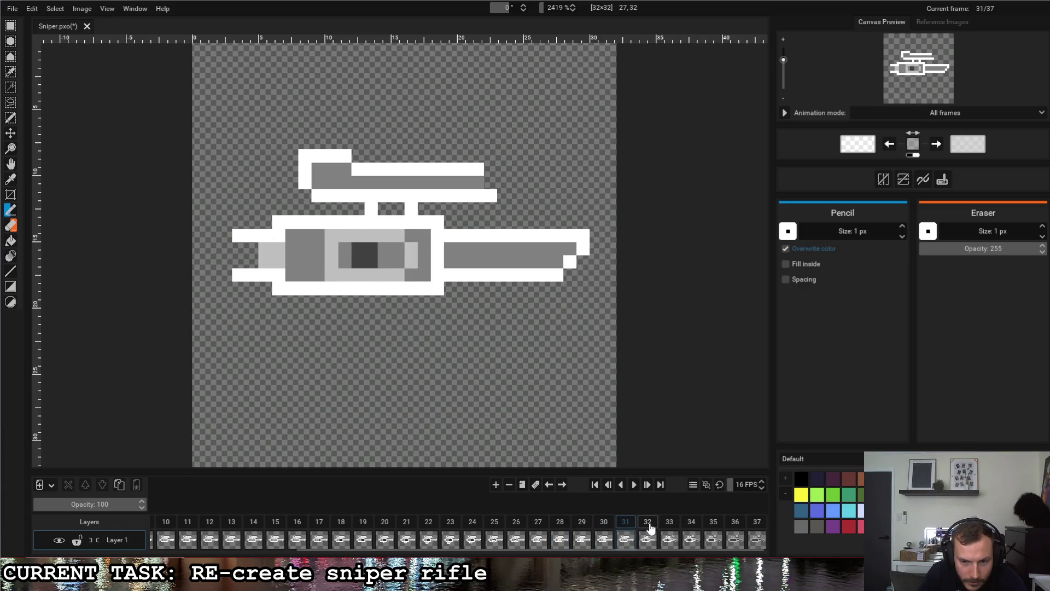
pyautogui.scroll(5, 604, 547)
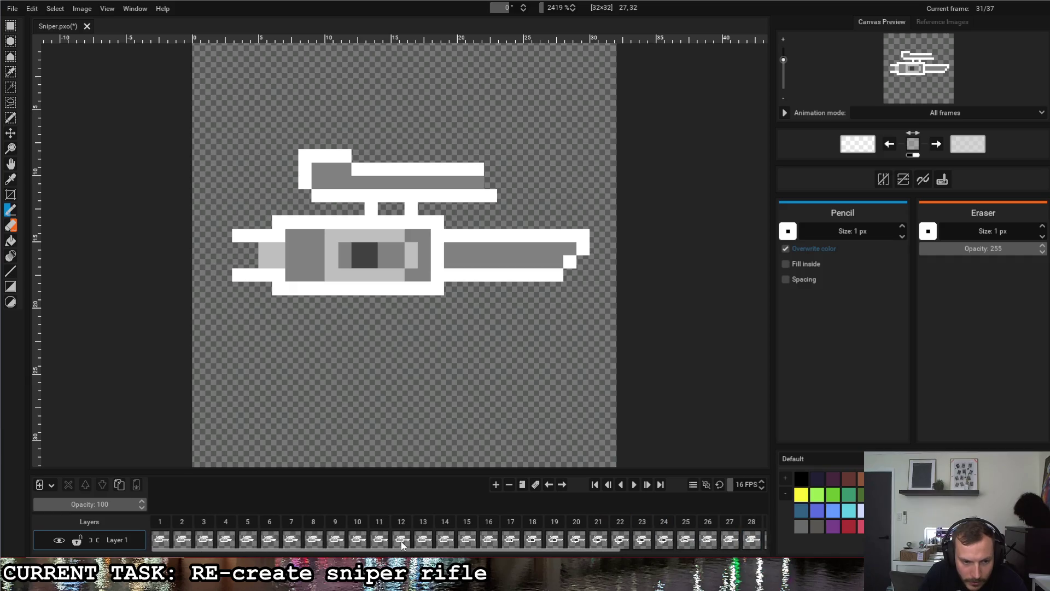
pyautogui.click(183, 529)
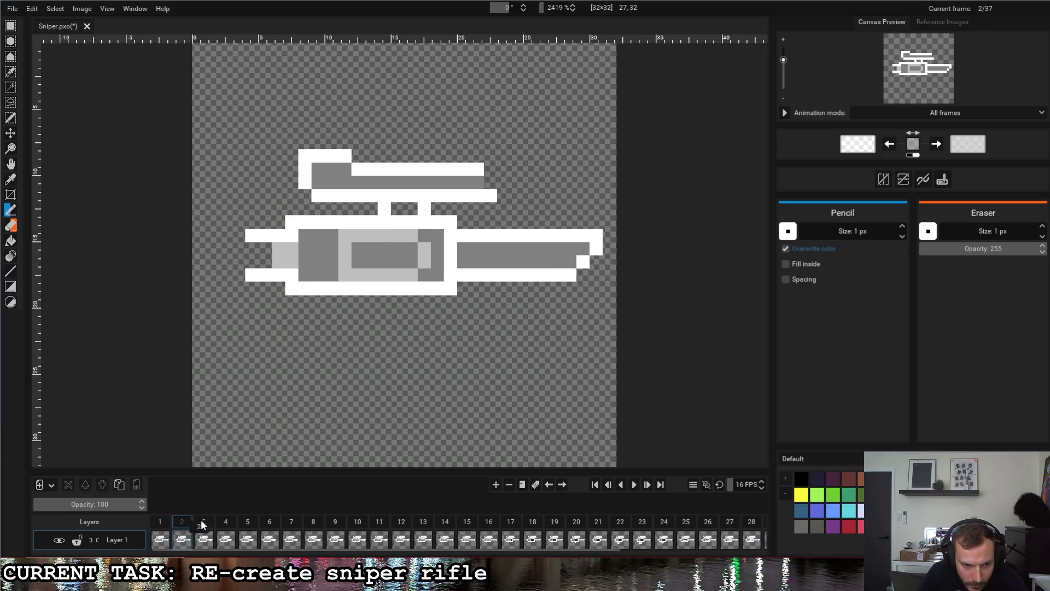
pyautogui.click(743, 525)
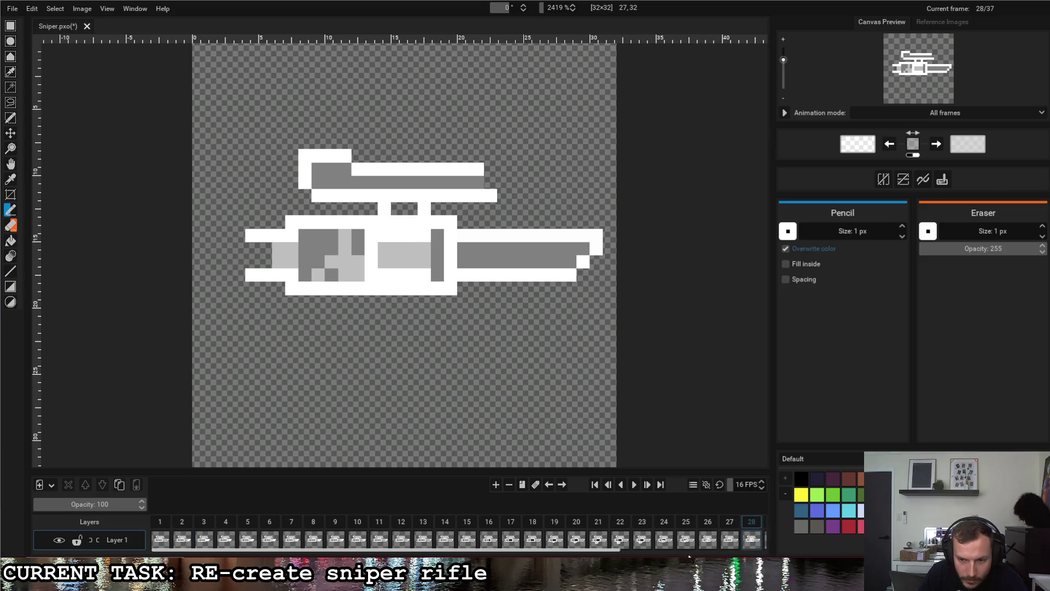
pyautogui.scroll(-5, 607, 551)
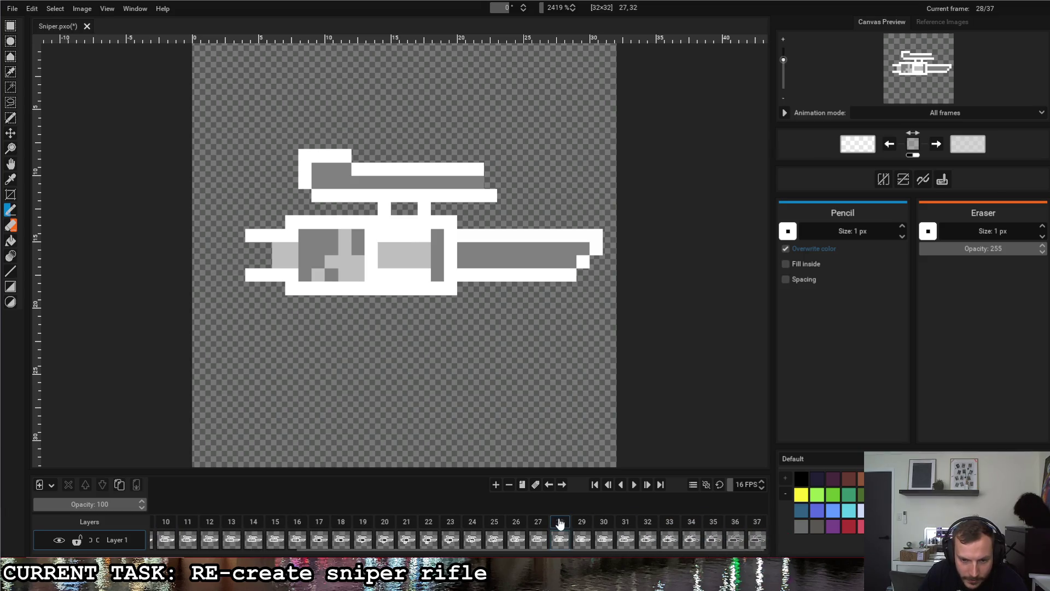
pyautogui.click(537, 524)
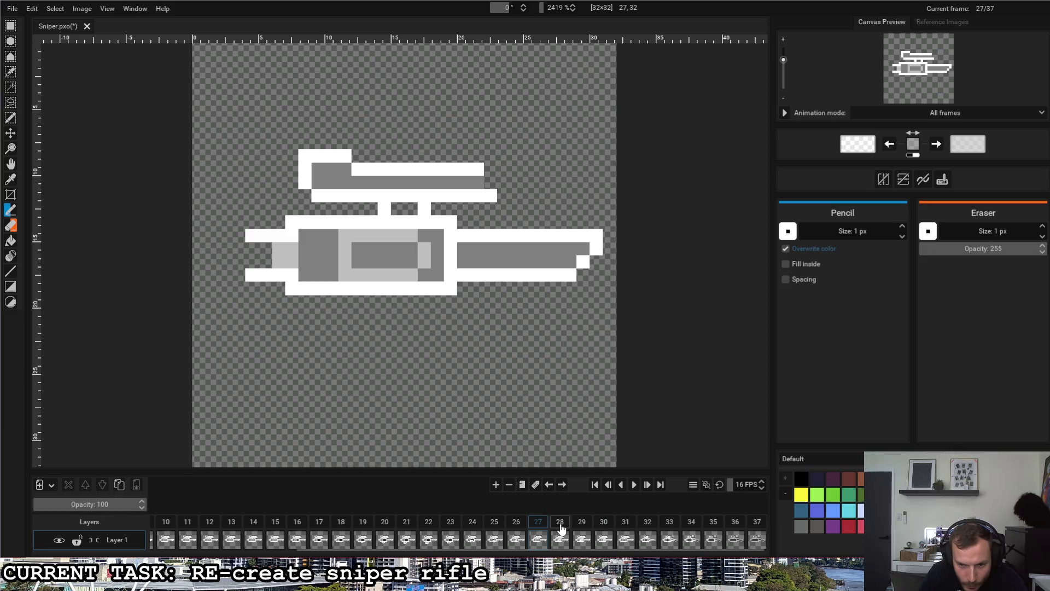
pyautogui.click(625, 528)
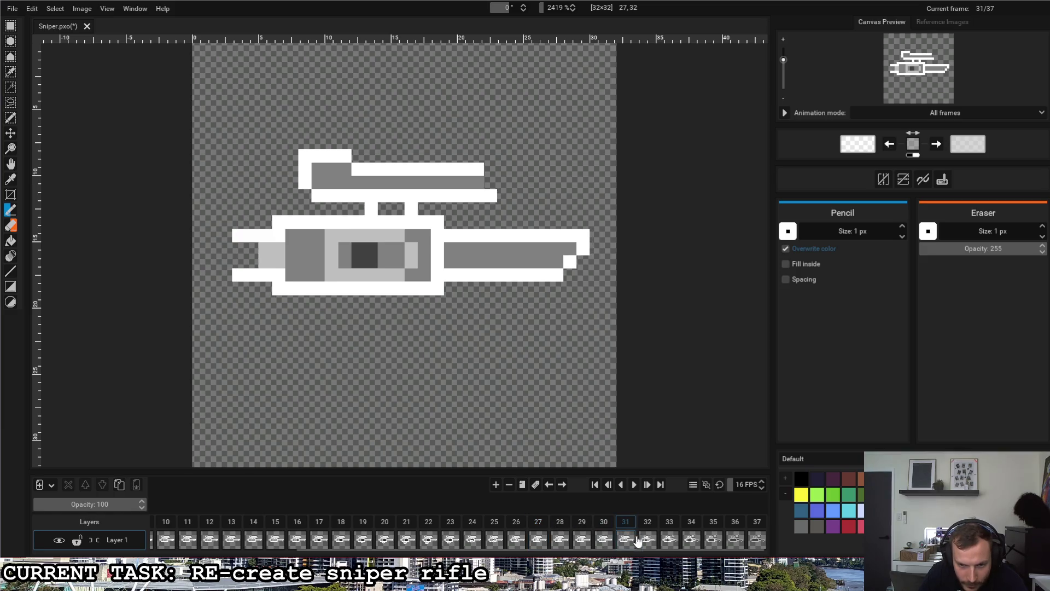
pyautogui.click(574, 525)
pyautogui.click(603, 525)
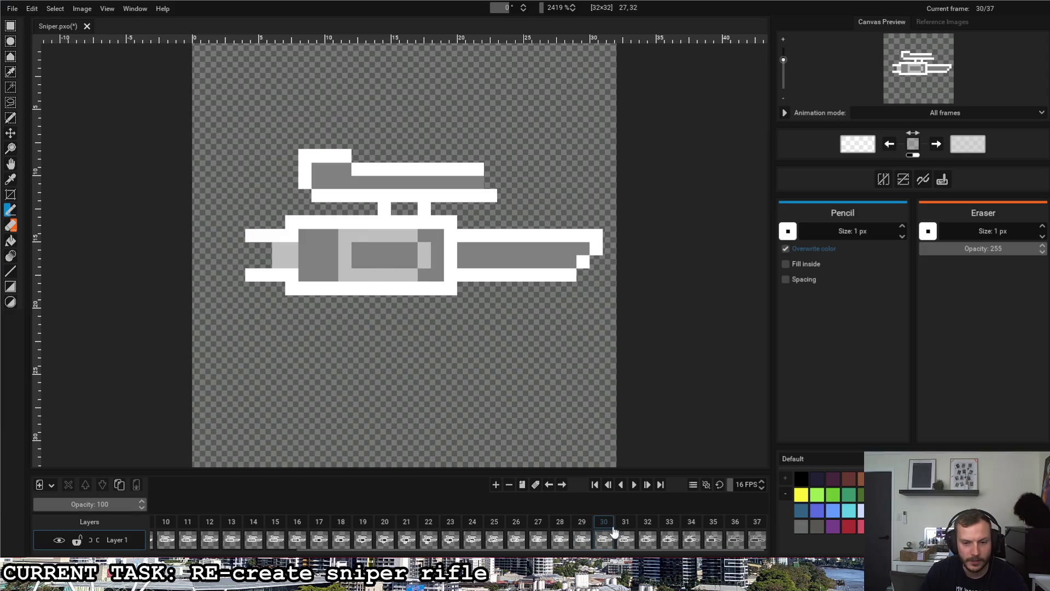
pyautogui.click(582, 525)
pyautogui.click(557, 524)
pyautogui.click(539, 524)
pyautogui.click(509, 524)
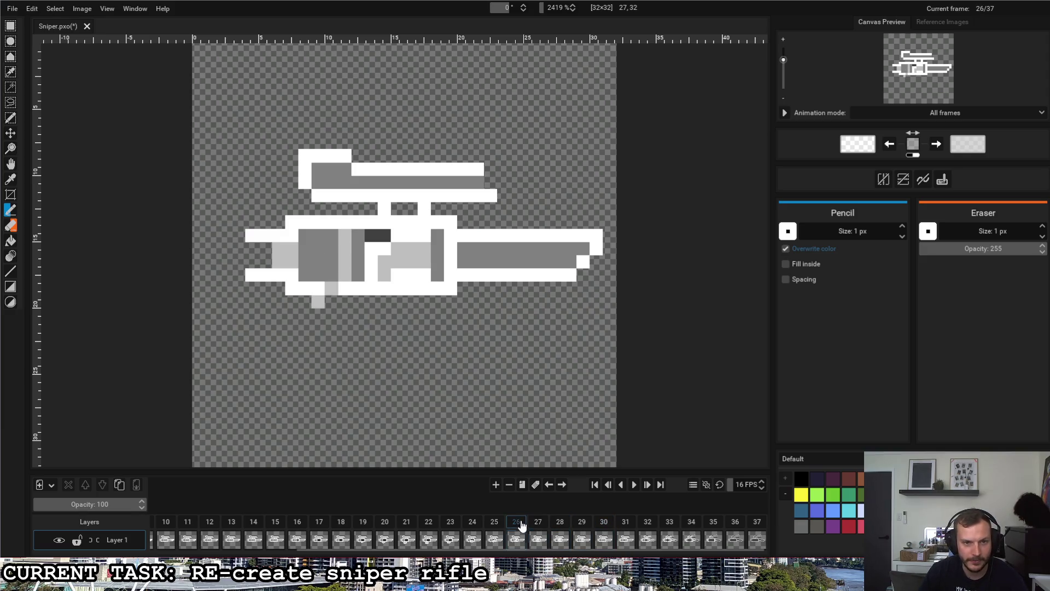
pyautogui.click(502, 526)
pyautogui.click(473, 526)
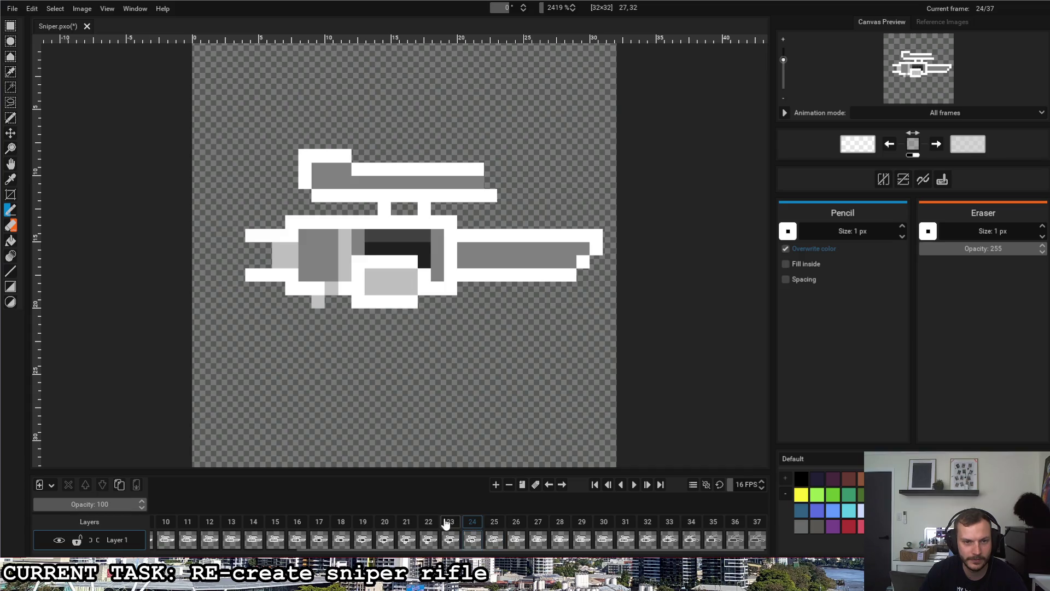
pyautogui.click(451, 525)
pyautogui.click(428, 525)
pyautogui.click(405, 524)
pyautogui.click(384, 523)
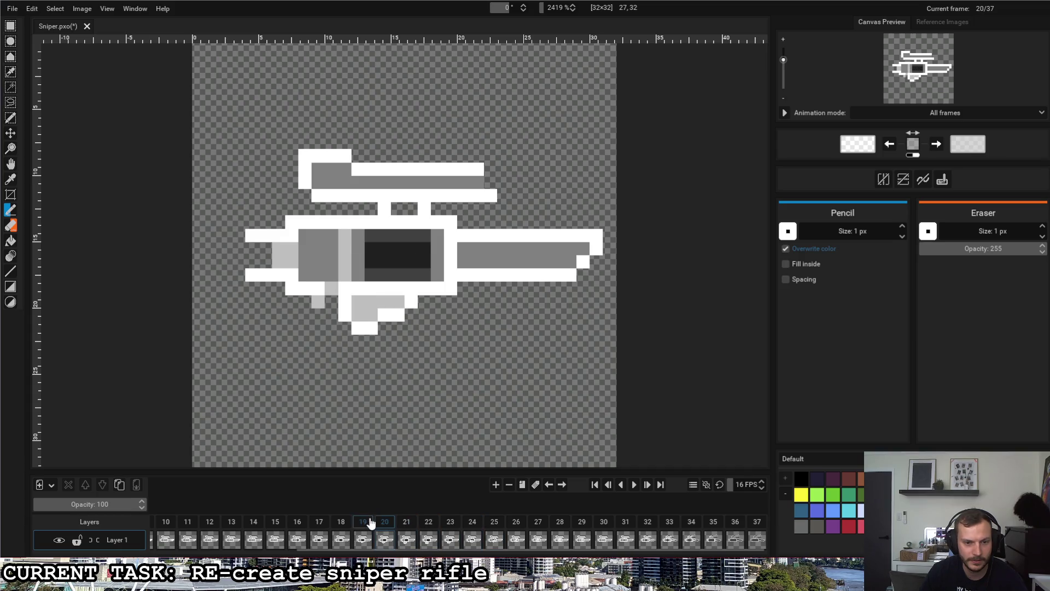
pyautogui.click(363, 523)
pyautogui.click(341, 523)
pyautogui.click(319, 522)
pyautogui.click(297, 522)
pyautogui.click(276, 522)
pyautogui.click(253, 522)
pyautogui.click(232, 524)
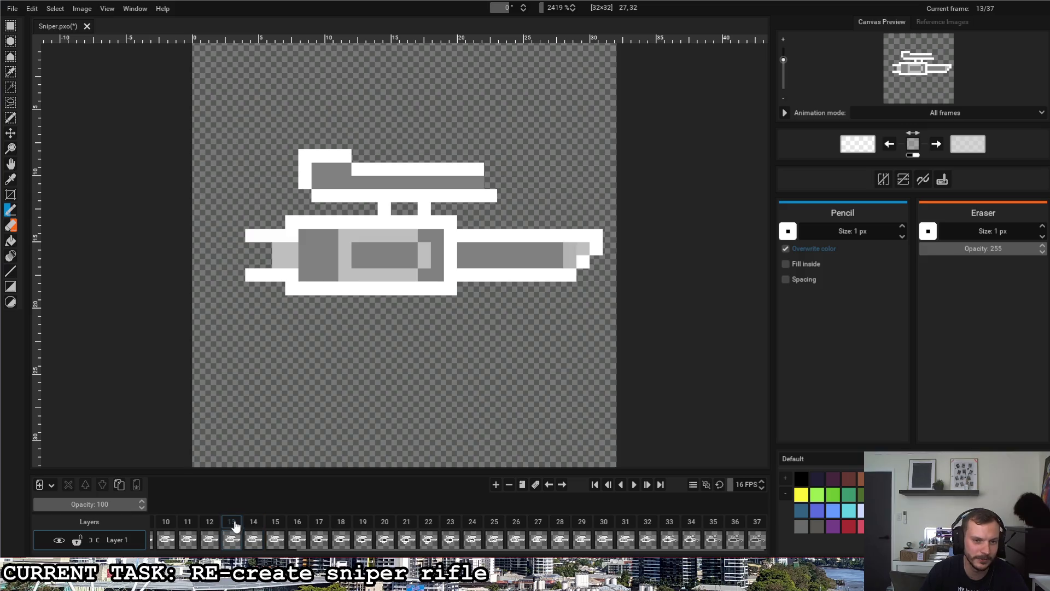
pyautogui.click(253, 522)
pyautogui.click(624, 488)
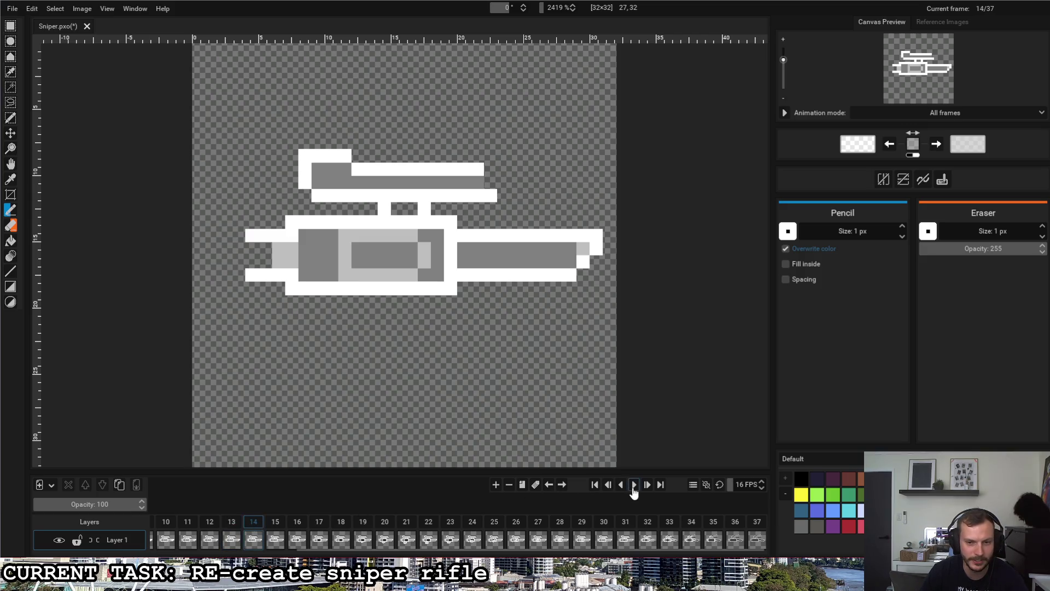
pyautogui.click(622, 489)
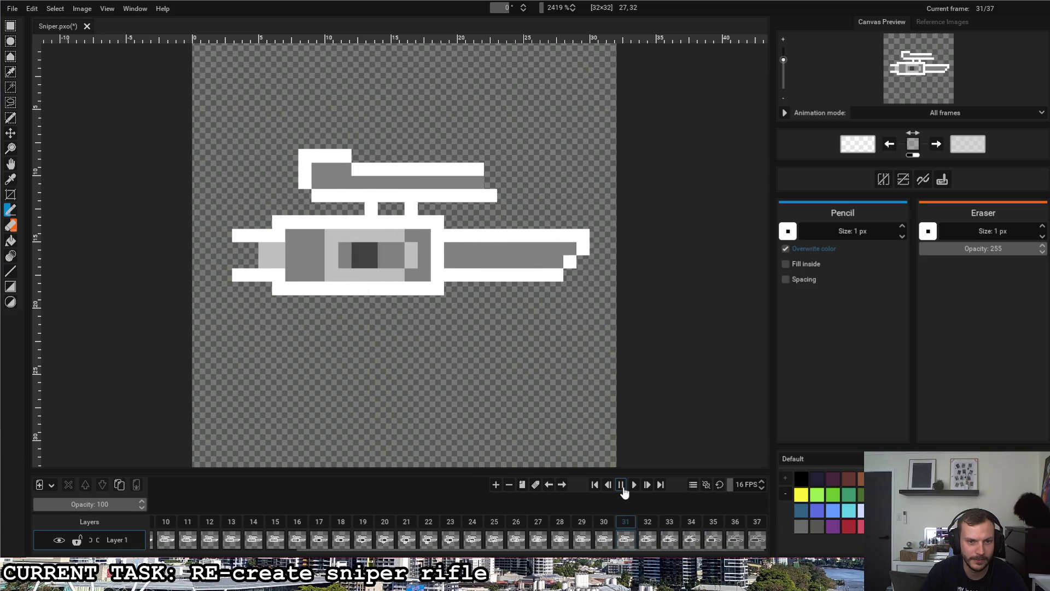
pyautogui.click(637, 488)
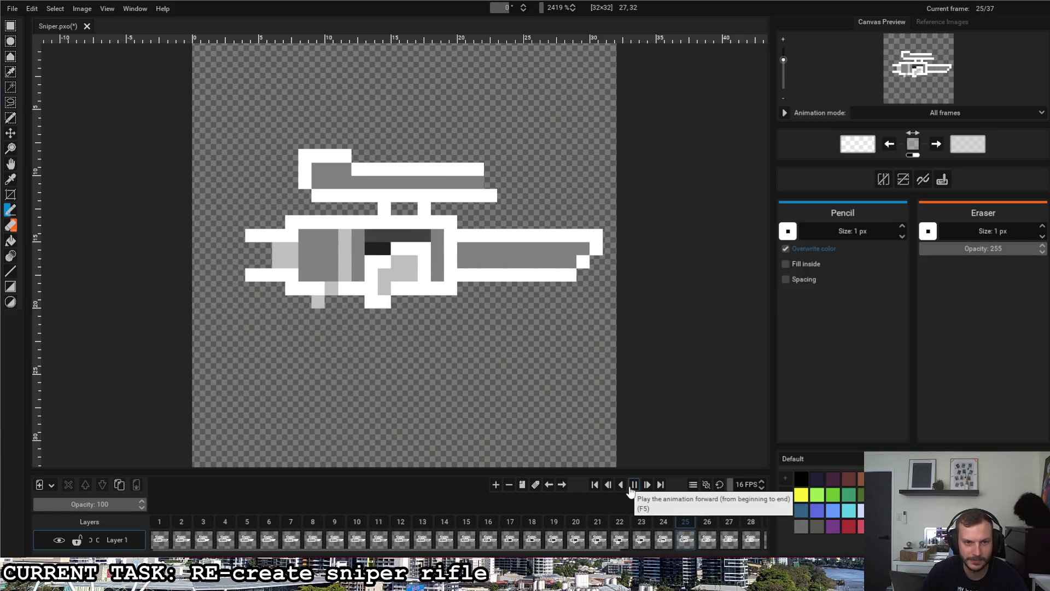
pyautogui.click(633, 487)
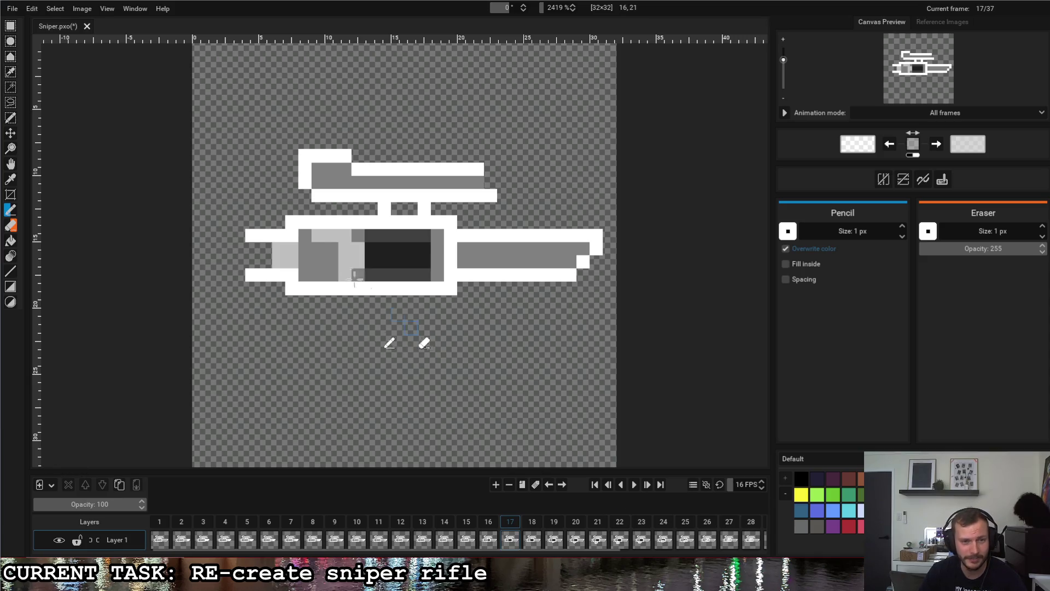
# - Inspect frames 23 and 28–31, then jump to the final frame 37
pyautogui.click(650, 526)
pyautogui.press('Right')
pyautogui.press('Right')
pyautogui.press('Right')
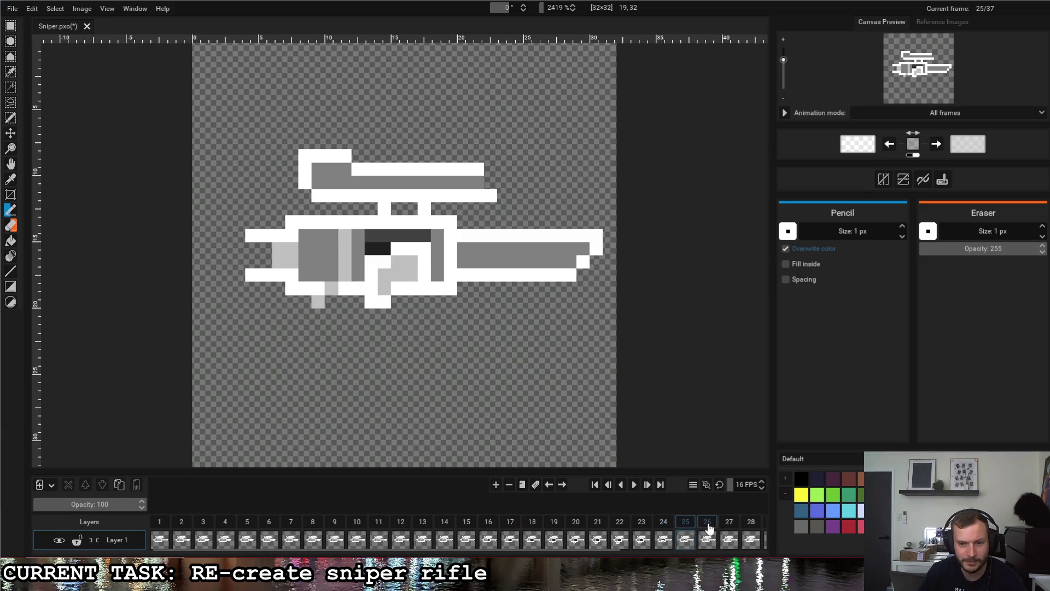
pyautogui.scroll(-3, 629, 525)
pyautogui.click(569, 524)
pyautogui.moveTo(578, 526); pyautogui.dragTo(623, 524)
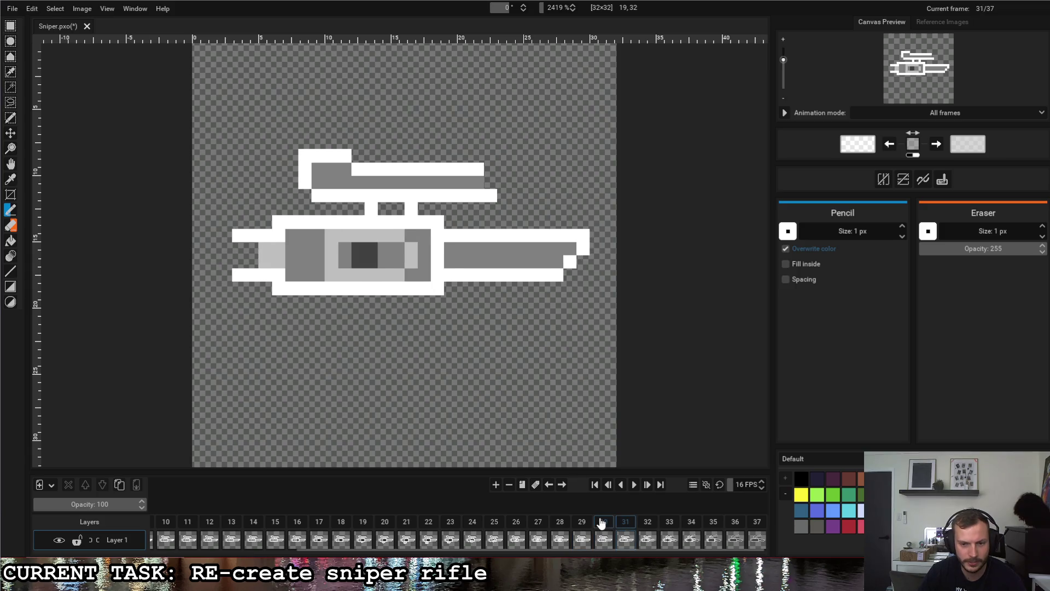
pyautogui.click(602, 523)
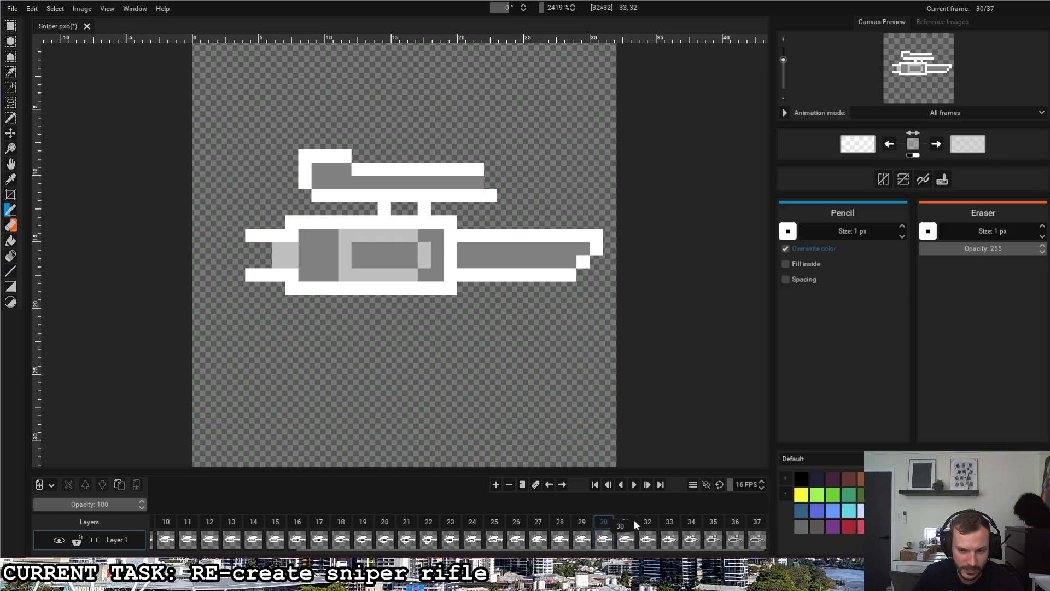
pyautogui.click(760, 524)
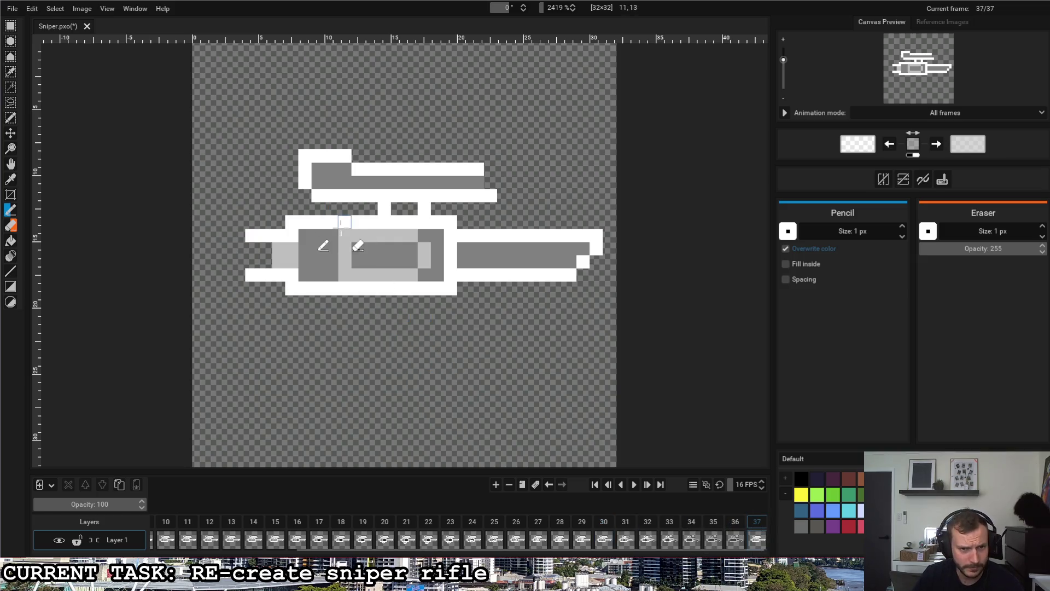
pyautogui.press('r')
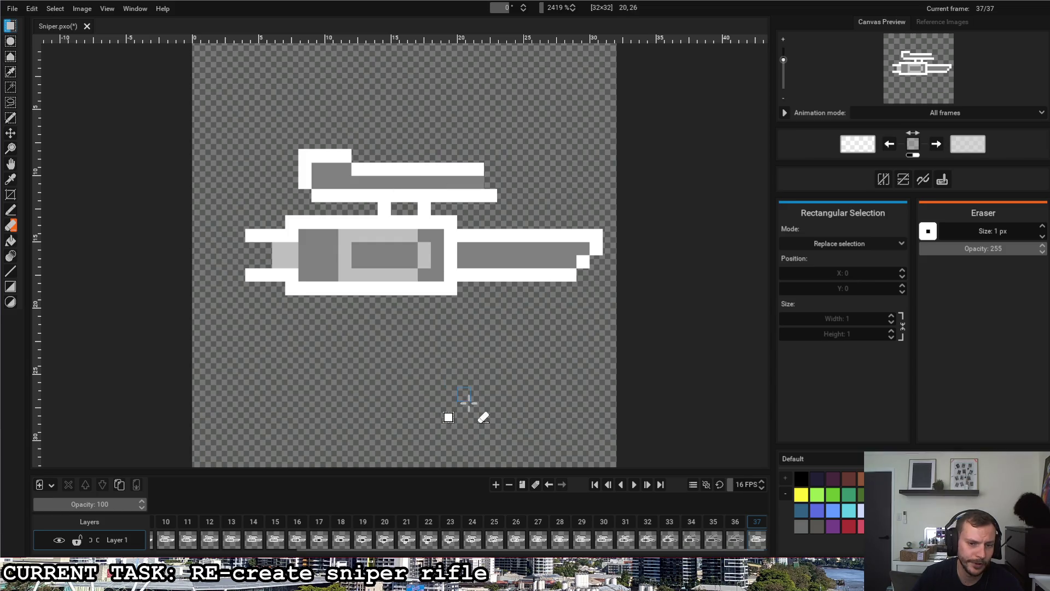
# - Add frame 38 and erase the rifle body and outline around the capsule's left end
pyautogui.click(522, 486)
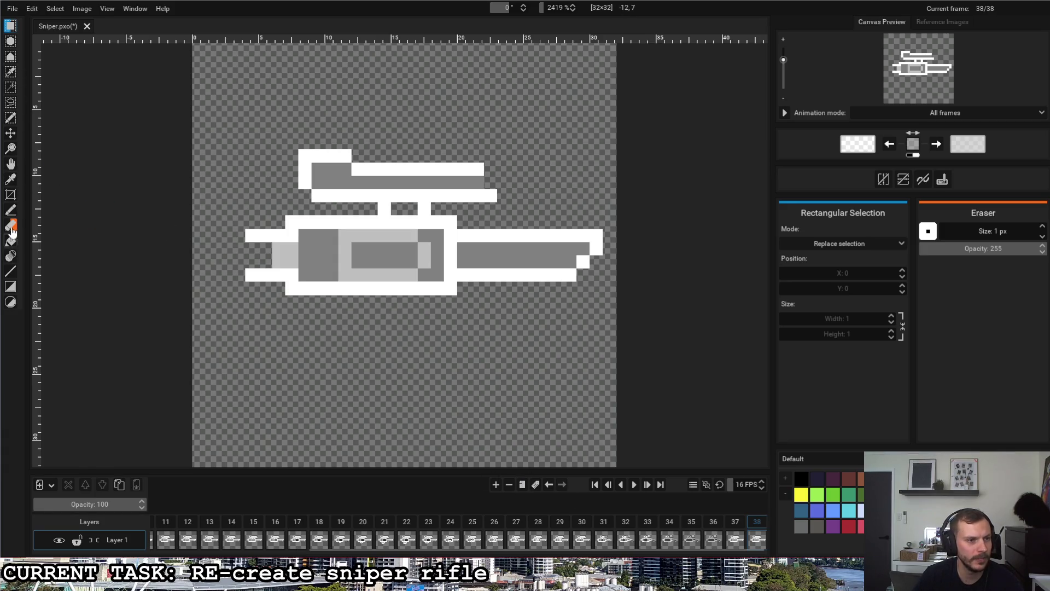
pyautogui.moveTo(323, 238)
pyautogui.mouseDown()
pyautogui.moveTo(322, 290)
pyautogui.moveTo(320, 221)
pyautogui.moveTo(315, 295)
pyautogui.moveTo(289, 230)
pyautogui.moveTo(276, 290)
pyautogui.moveTo(259, 262)
pyautogui.moveTo(282, 235)
pyautogui.moveTo(381, 221)
pyautogui.mouseUp()
pyautogui.moveTo(452, 234)
pyautogui.mouseDown()
pyautogui.moveTo(429, 287)
pyautogui.moveTo(434, 258)
pyautogui.moveTo(465, 234)
pyautogui.moveTo(588, 243)
pyautogui.moveTo(464, 236)
pyautogui.moveTo(582, 257)
pyautogui.moveTo(472, 271)
pyautogui.moveTo(563, 276)
pyautogui.moveTo(441, 215)
pyautogui.moveTo(286, 186)
pyautogui.moveTo(488, 196)
pyautogui.moveTo(282, 184)
pyautogui.moveTo(468, 177)
pyautogui.moveTo(271, 163)
pyautogui.moveTo(441, 175)
pyautogui.mouseUp()
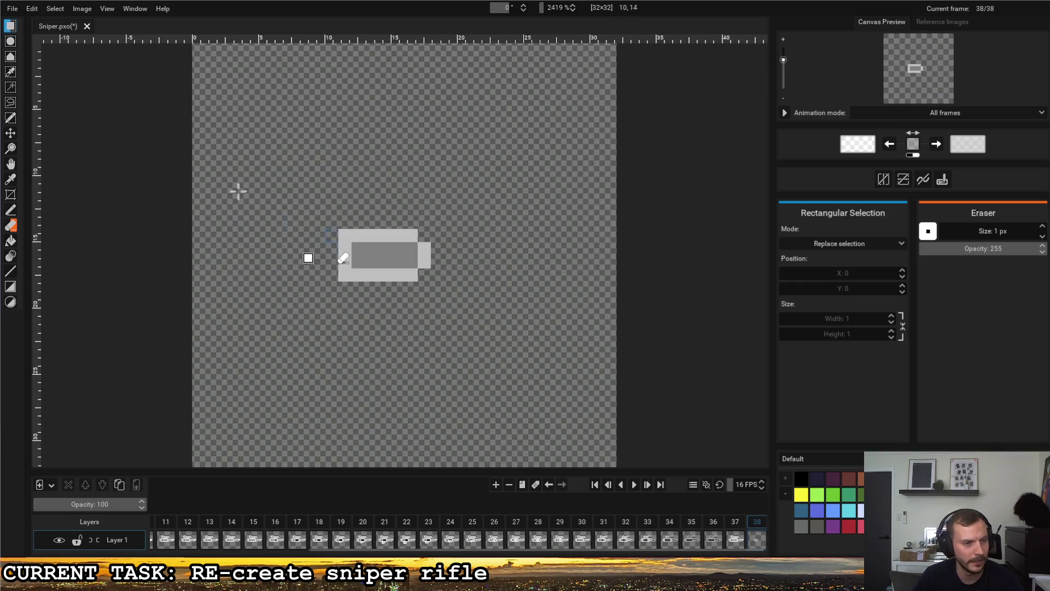
# - With a white Pencil, redraw the capsule's top row and left column, then compare with frame 37
pyautogui.click(11, 211)
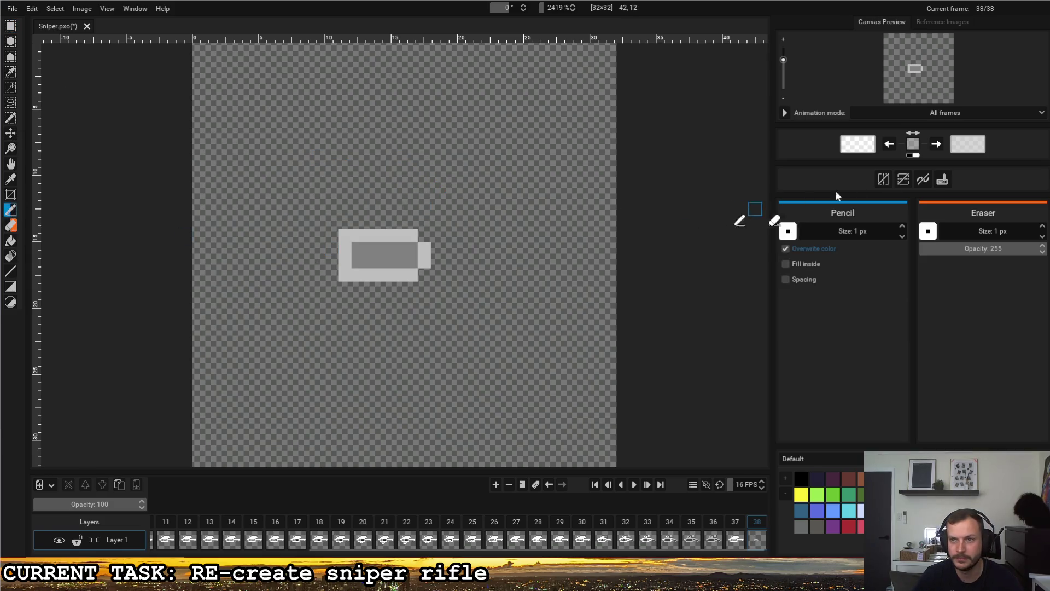
pyautogui.click(910, 156)
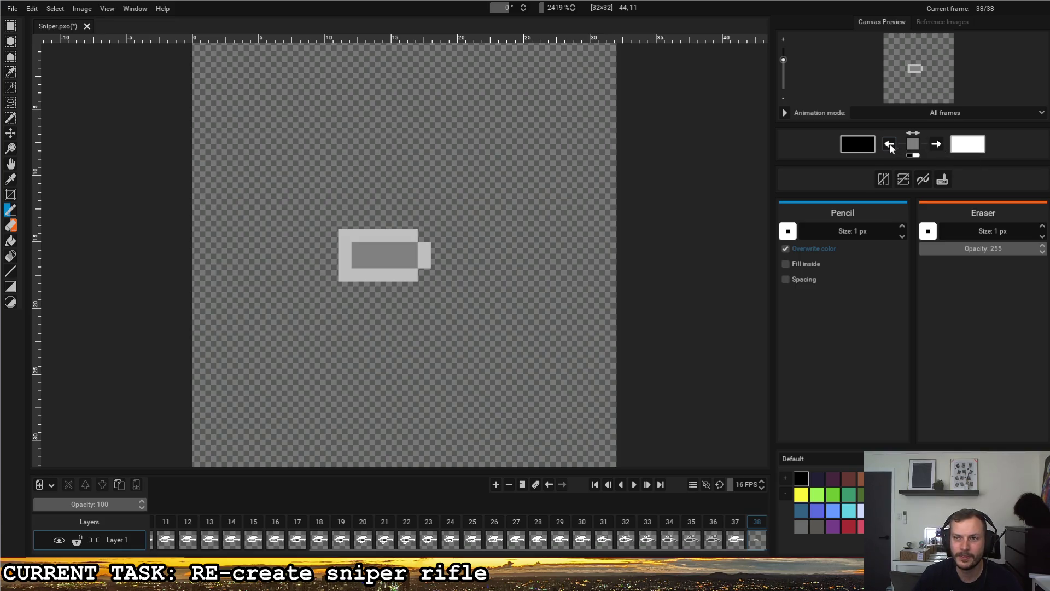
pyautogui.click(890, 145)
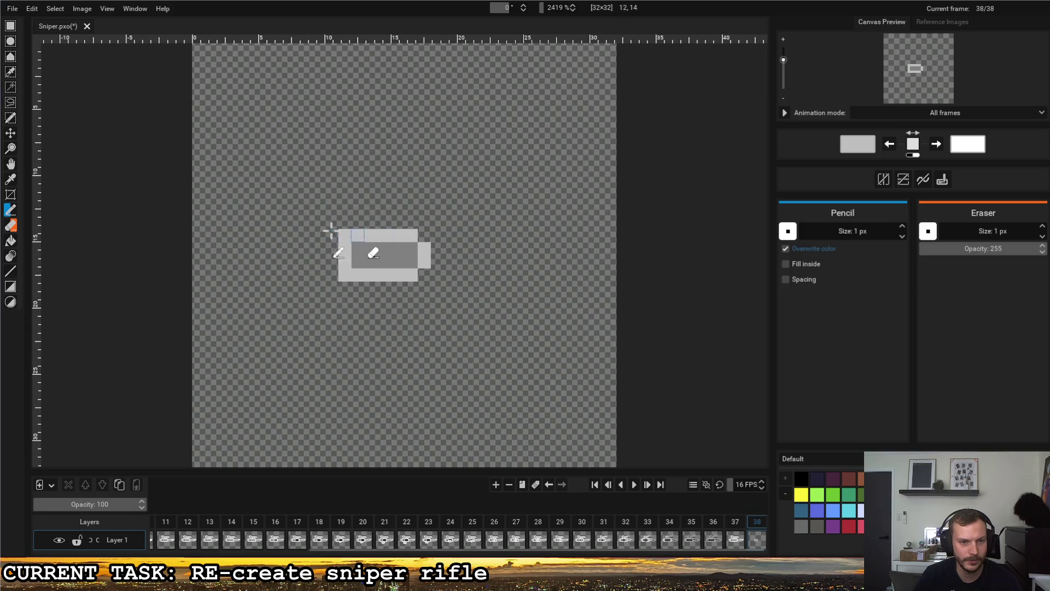
pyautogui.click(911, 155)
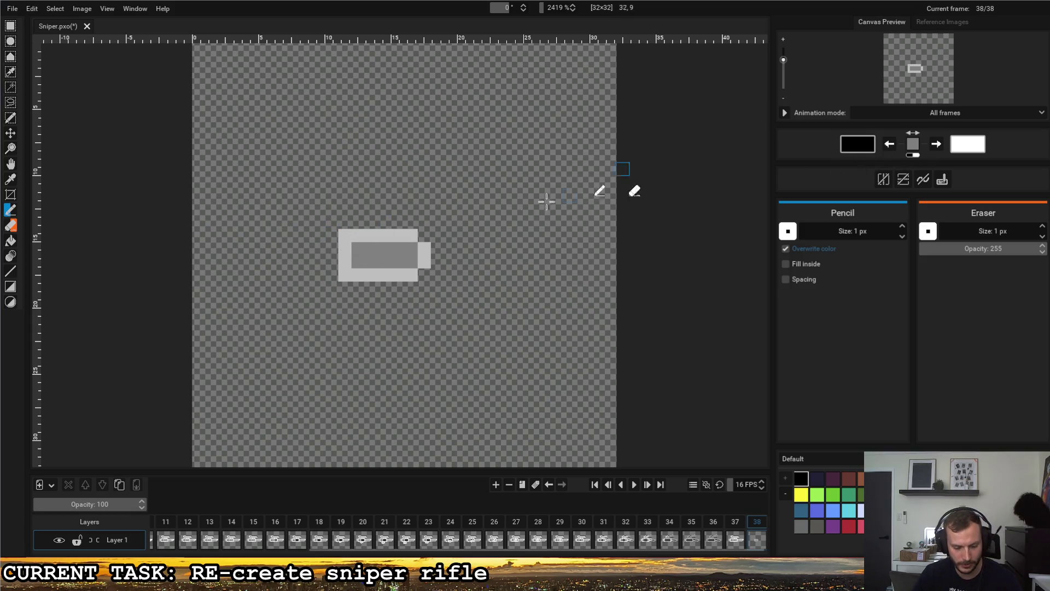
pyautogui.press('x')
pyautogui.moveTo(350, 236); pyautogui.dragTo(405, 236)
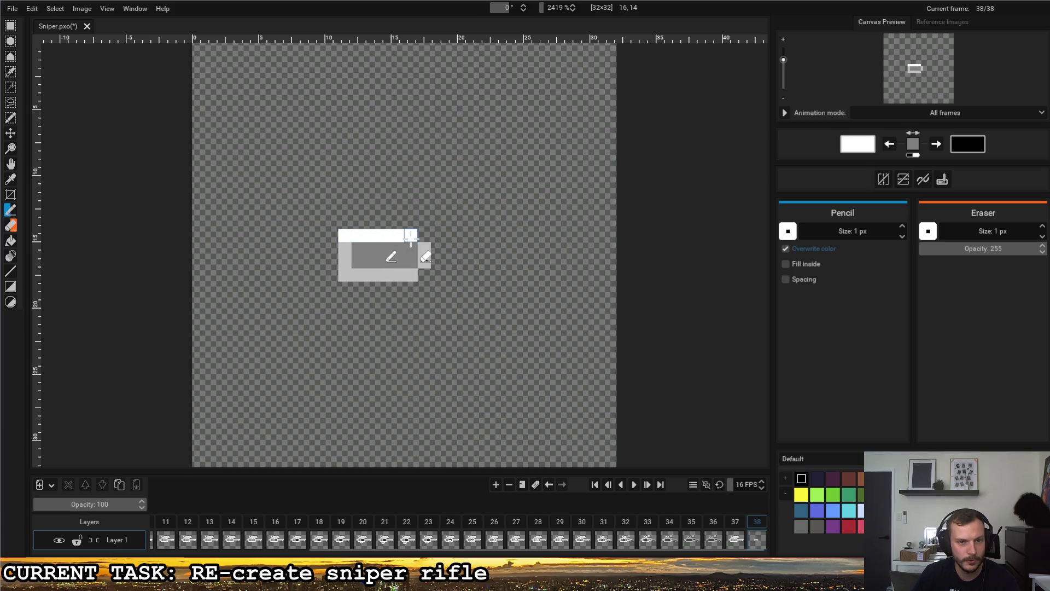
pyautogui.moveTo(345, 248)
pyautogui.mouseDown()
pyautogui.moveTo(345, 275)
pyautogui.moveTo(412, 277)
pyautogui.moveTo(424, 262)
pyautogui.mouseUp()
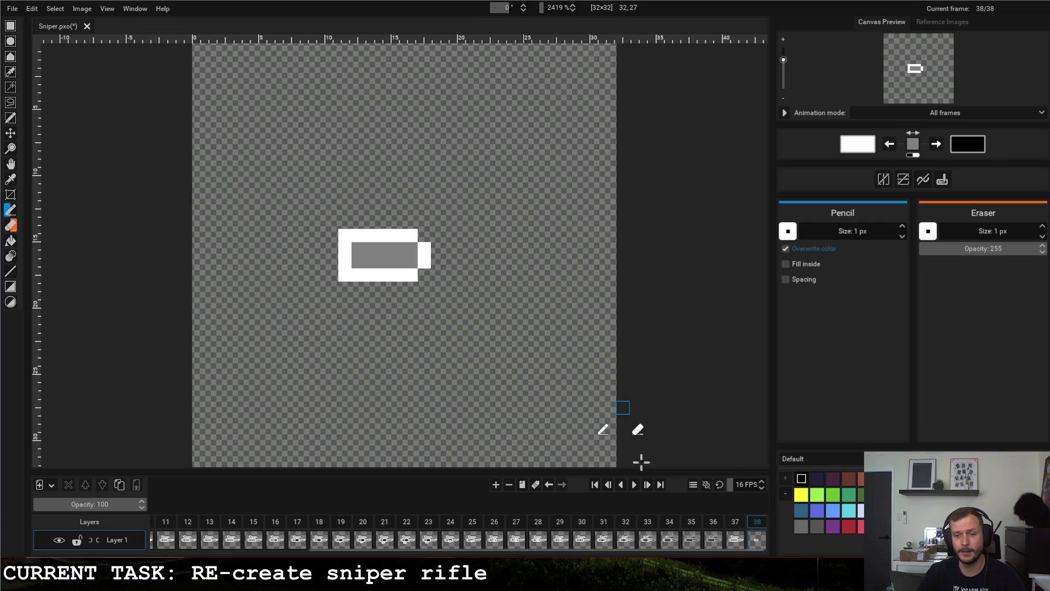
pyautogui.click(725, 523)
# - Compare frames 37 and 38, then select the top half of the capsule on frame 38
pyautogui.click(755, 526)
pyautogui.click(733, 524)
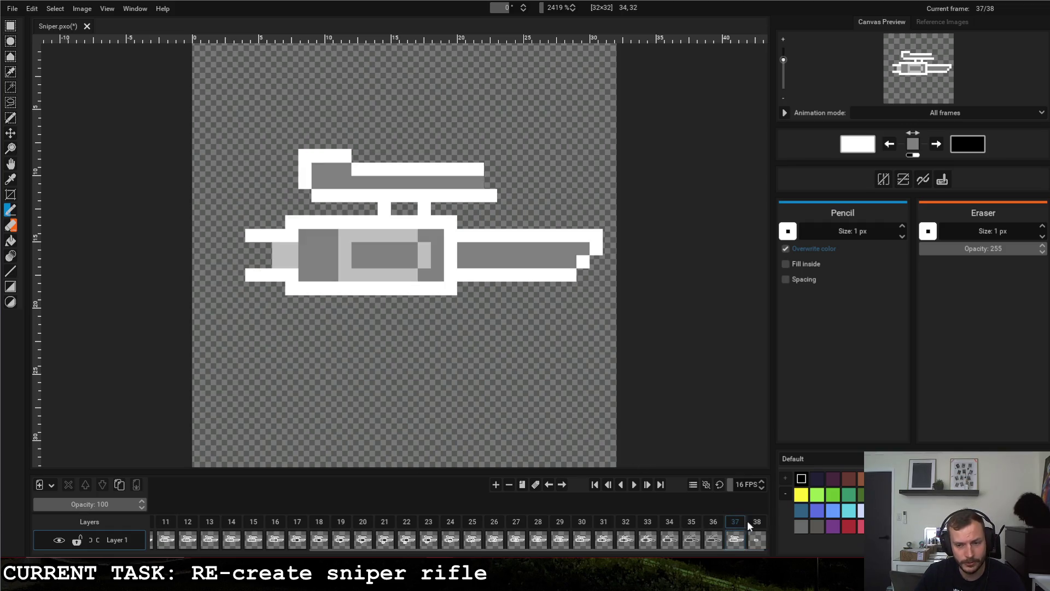
pyautogui.click(758, 524)
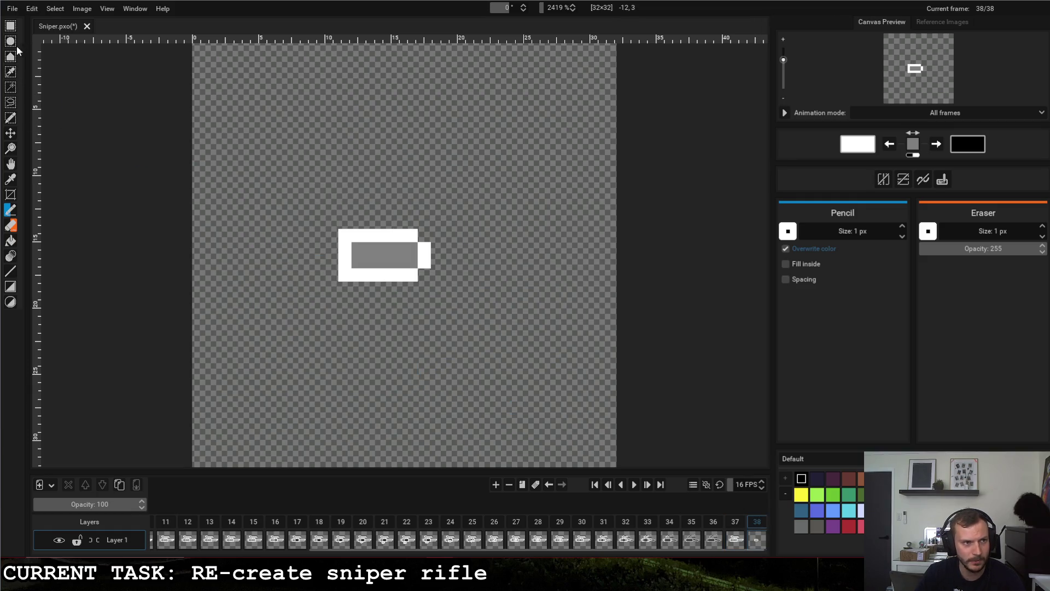
pyautogui.click(10, 26)
pyautogui.click(736, 524)
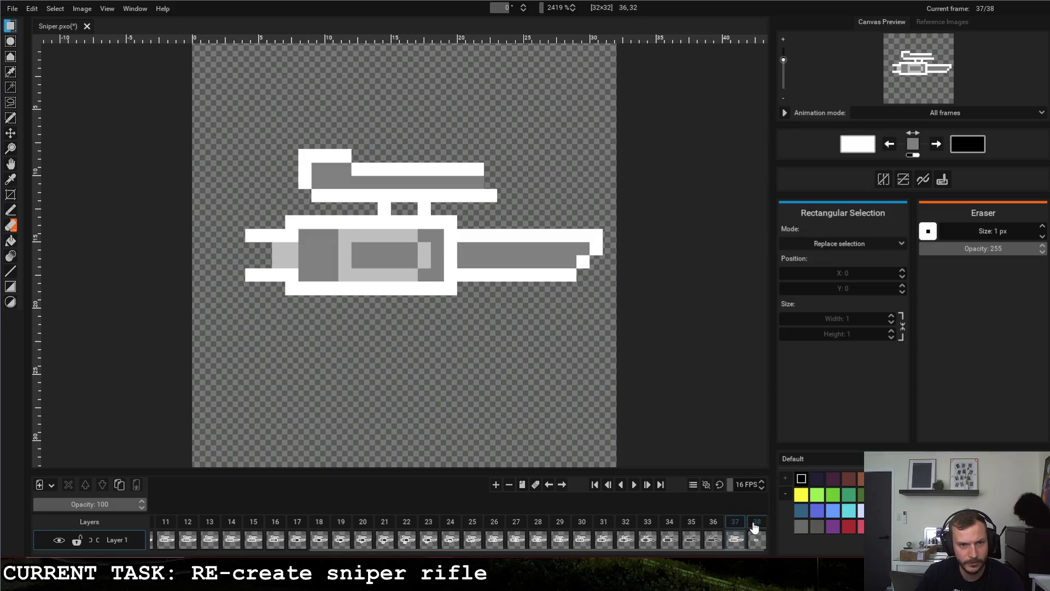
pyautogui.click(754, 527)
pyautogui.moveTo(338, 230); pyautogui.dragTo(432, 257)
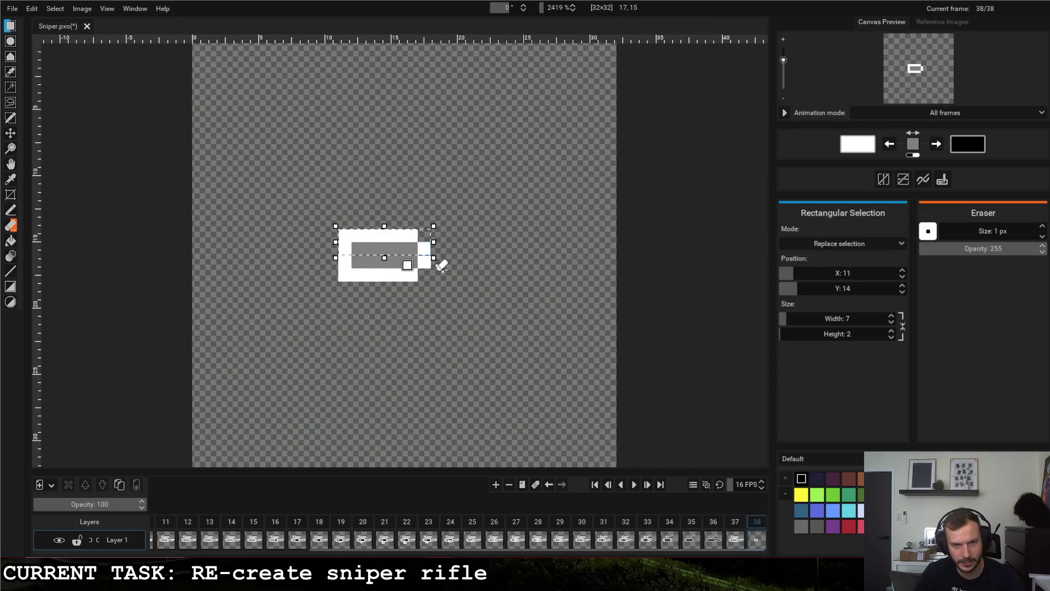
# - Duplicate frame 38 into a new frame 39, deleting the extra empty frame 40
pyautogui.click(496, 485)
pyautogui.click(736, 525)
pyautogui.click(535, 485)
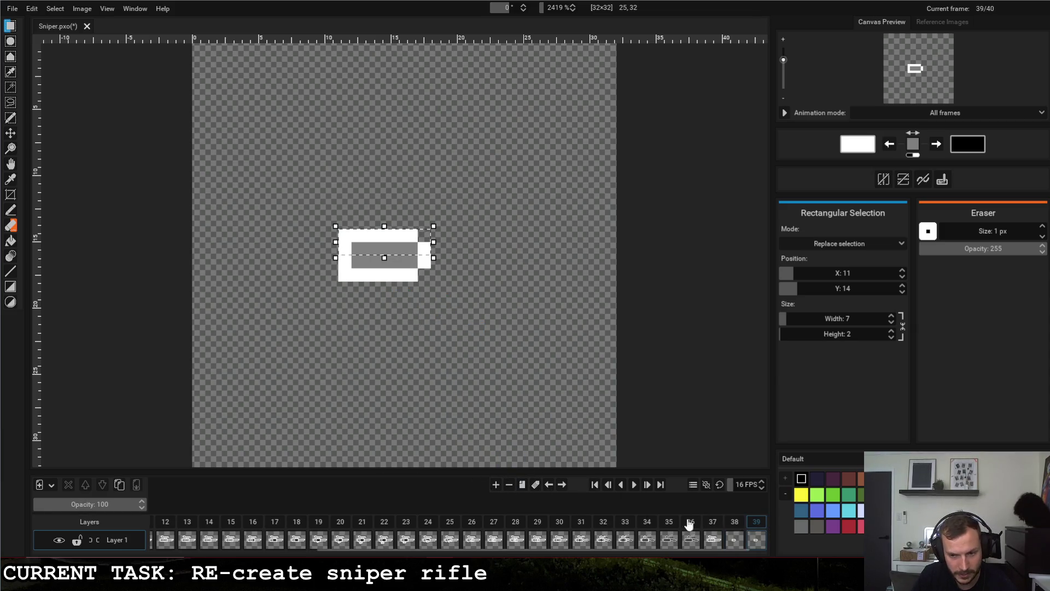
pyautogui.click(760, 524)
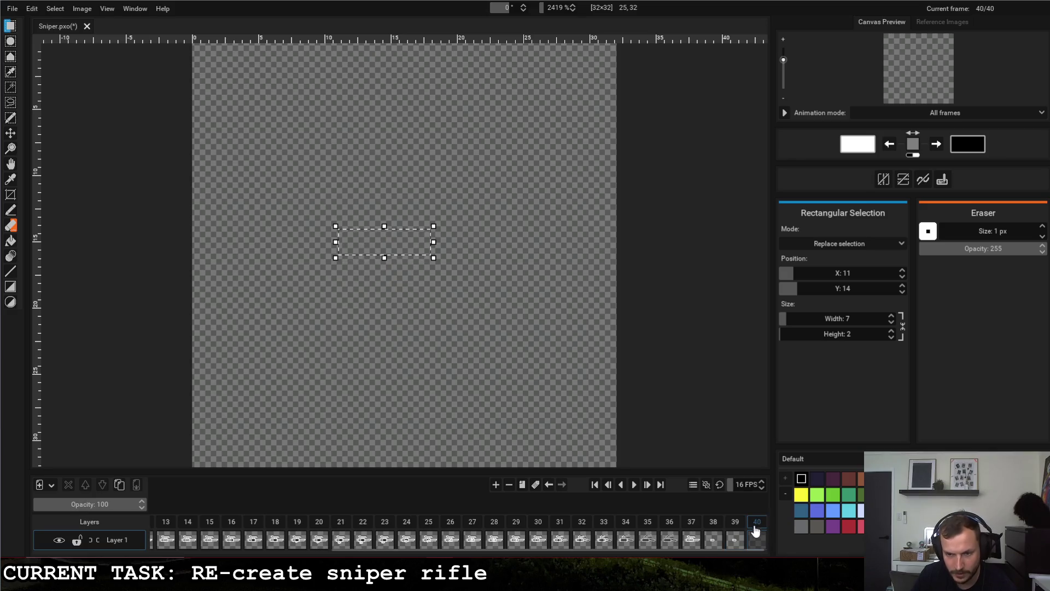
pyautogui.click(509, 485)
# - Nudge the top half up and the lower half down one pixel, flipping the lower half vertically
pyautogui.press('Up')
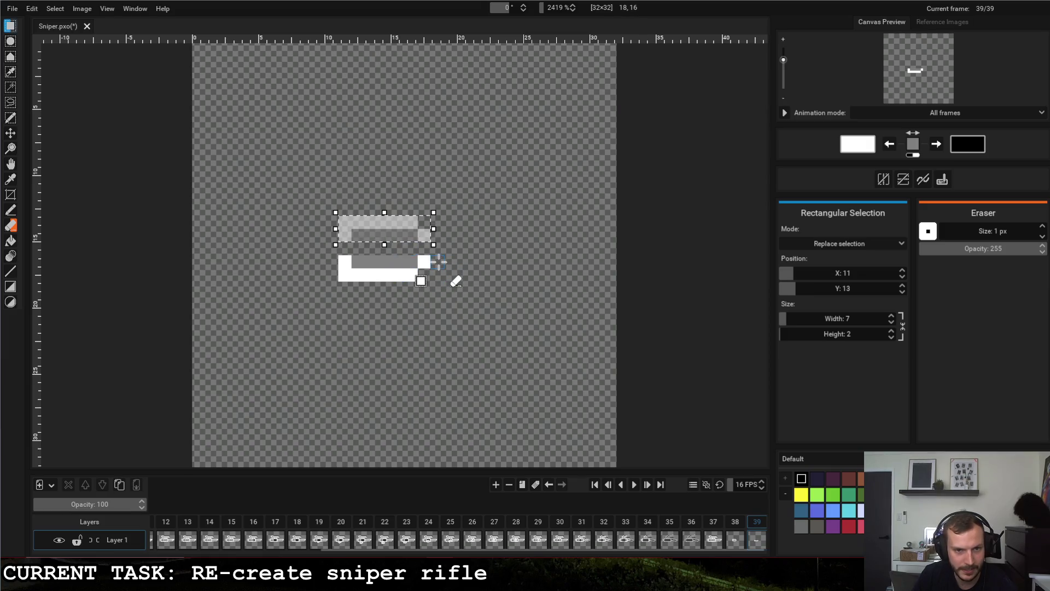
pyautogui.moveTo(337, 255); pyautogui.dragTo(442, 282)
pyautogui.press('Down')
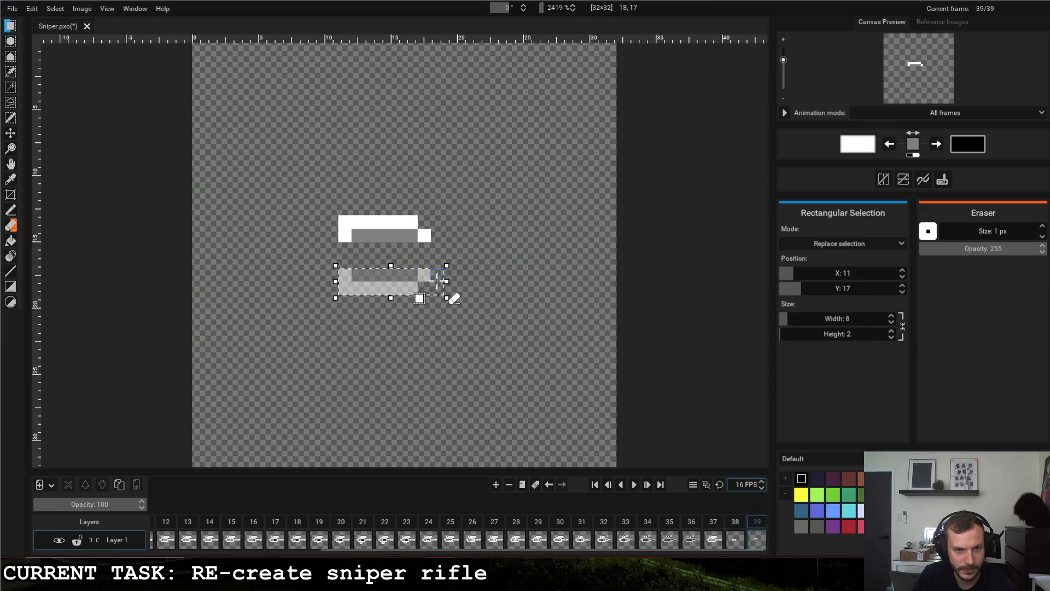
pyautogui.hotkey('shift', 'v')
pyautogui.hotkey('ctrl', 'd')
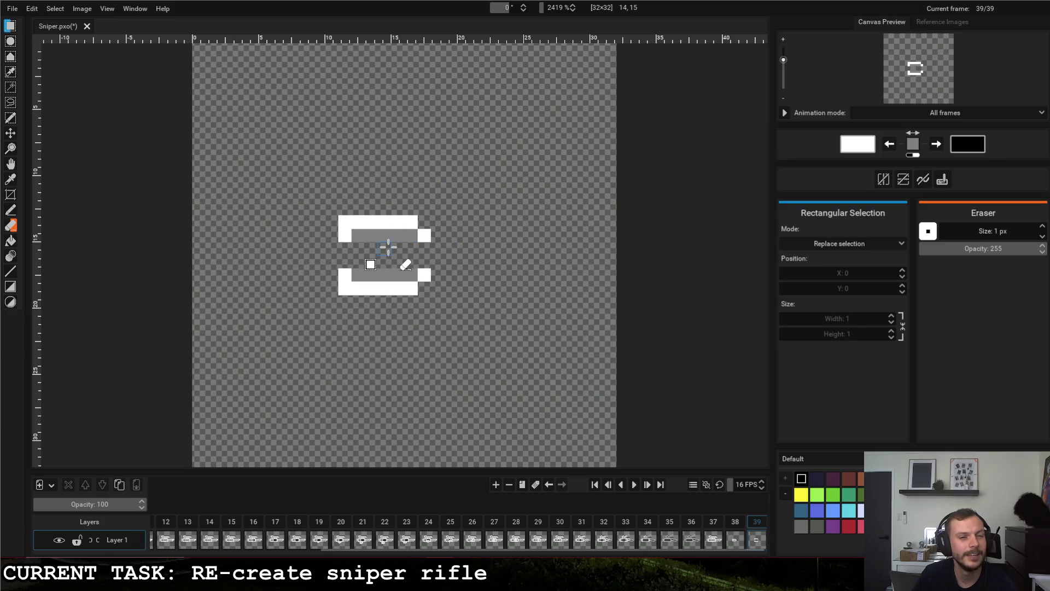
# - Fill the gap between the capsule halves with grey using the Pencil
pyautogui.click(11, 211)
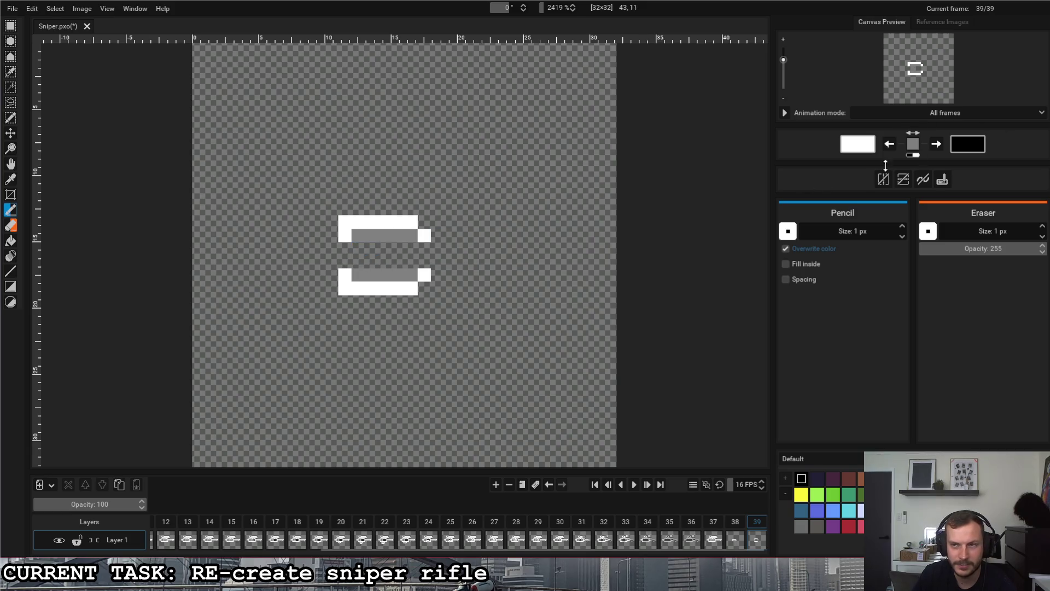
pyautogui.moveTo(359, 249); pyautogui.dragTo(410, 250)
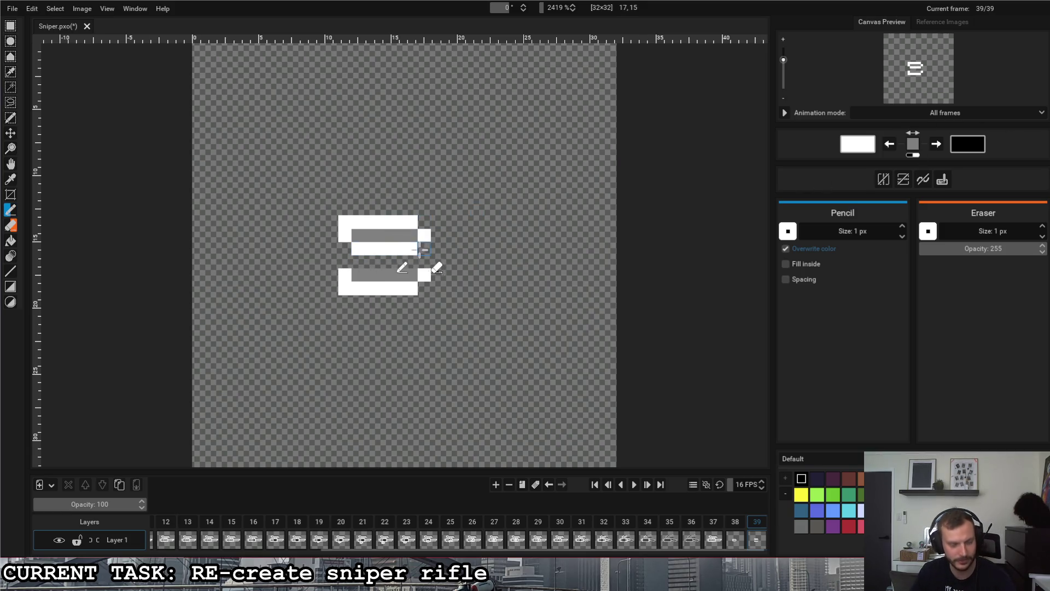
pyautogui.hotkey('ctrl', 'z')
pyautogui.click(935, 144)
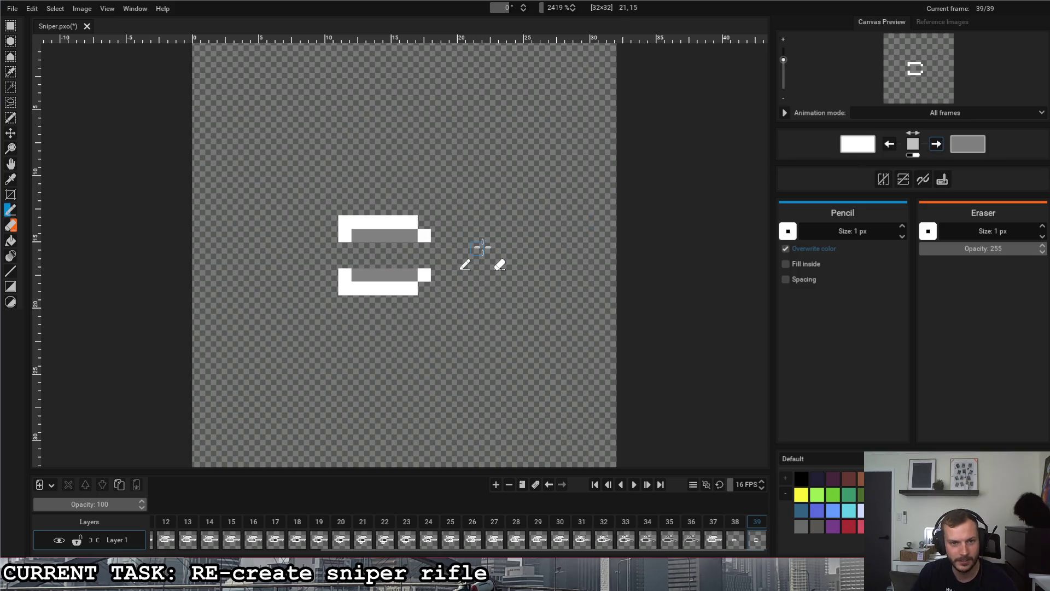
pyautogui.press('x')
pyautogui.moveTo(352, 249)
pyautogui.mouseDown()
pyautogui.moveTo(417, 251)
pyautogui.moveTo(345, 262)
pyautogui.mouseUp()
# - Shade the capsule's middle side columns light grey on frame 39 and compare with frame 37
pyautogui.click(890, 148)
pyautogui.moveTo(424, 247); pyautogui.dragTo(424, 261)
pyautogui.click(715, 523)
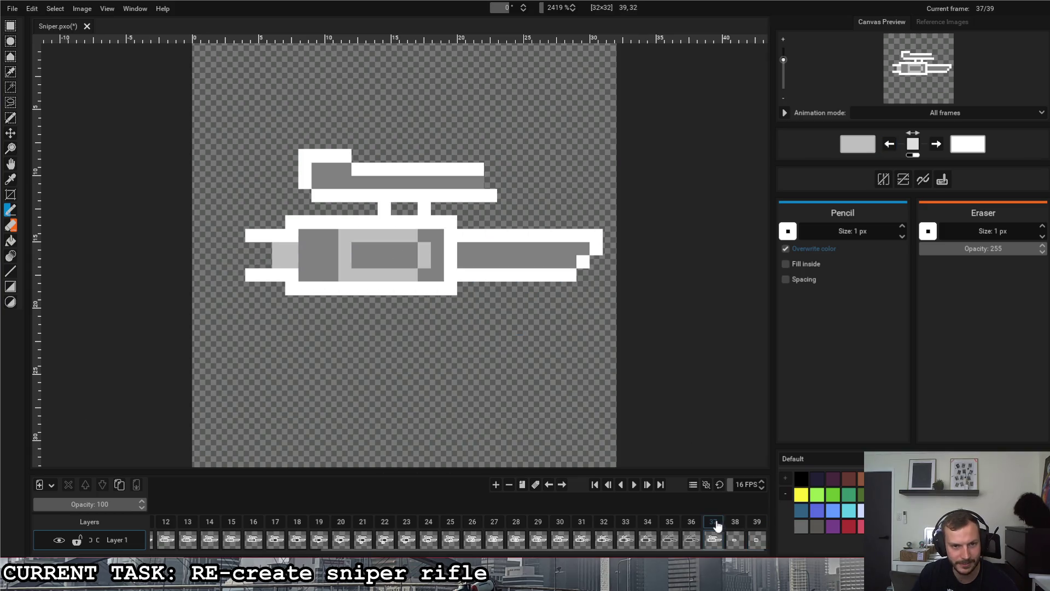
pyautogui.click(758, 525)
pyautogui.click(722, 522)
pyautogui.click(762, 524)
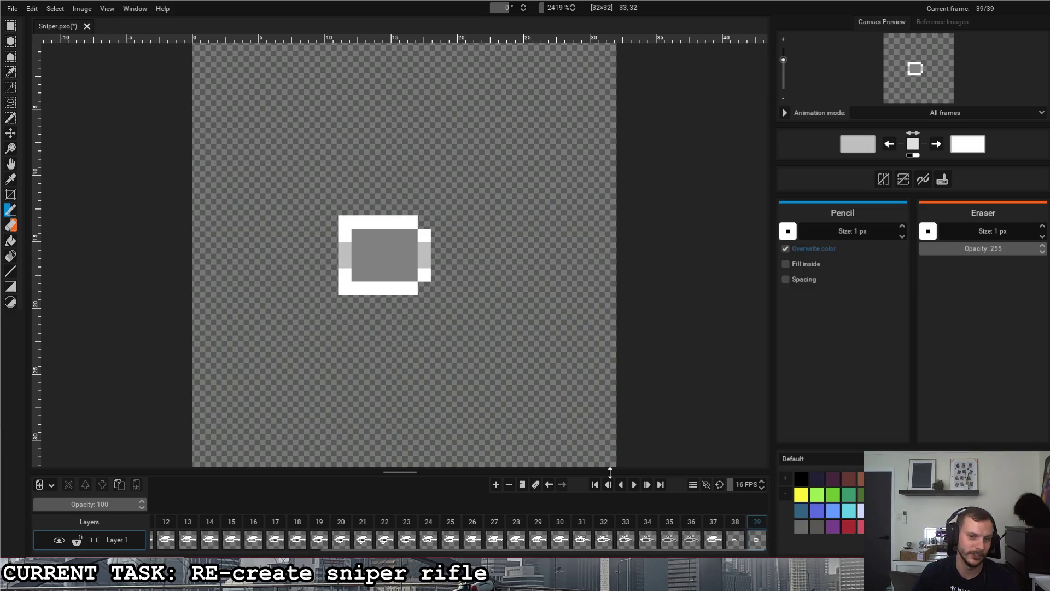
# - Compare frame 38 with frame 39, then duplicate frame 39 as a new frame 40
pyautogui.click(736, 525)
pyautogui.click(759, 525)
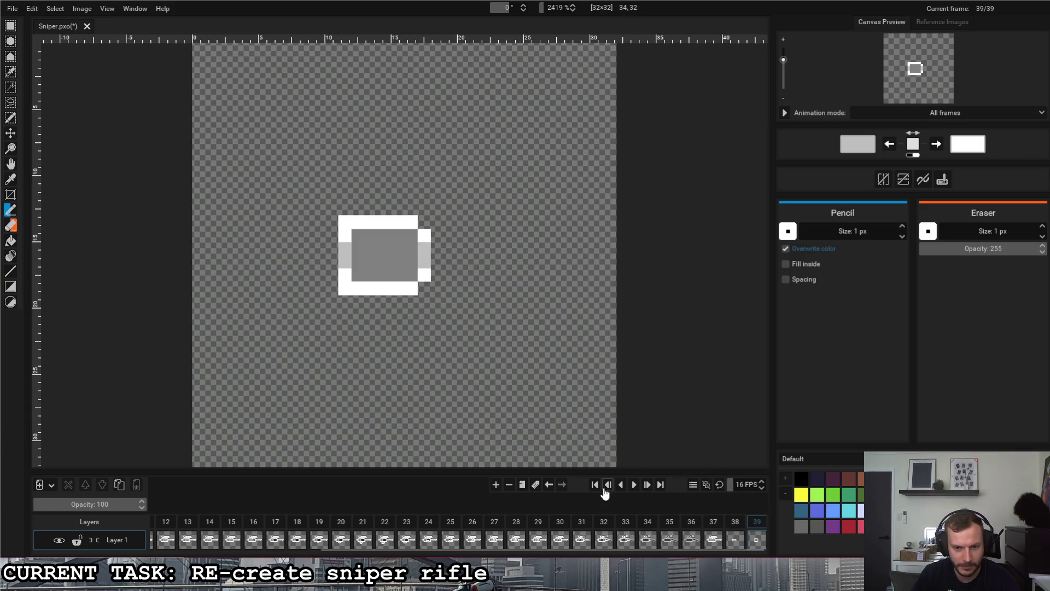
pyautogui.click(523, 485)
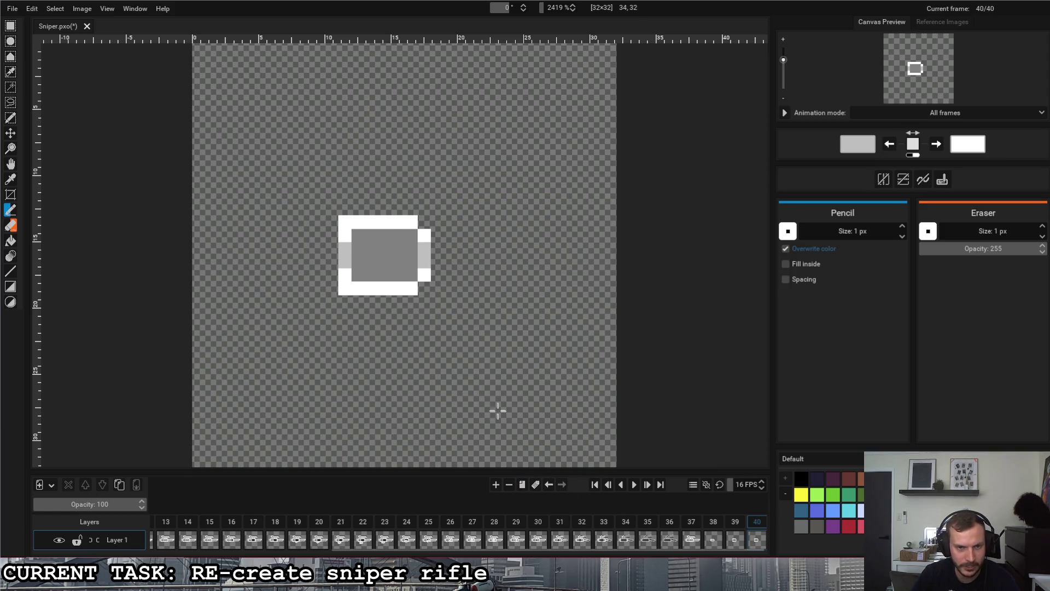
# - On frame 40, move the capsule's top bar up and bottom bar down, previewing frames 37–40
pyautogui.click(11, 27)
pyautogui.moveTo(338, 215)
pyautogui.mouseDown()
pyautogui.moveTo(432, 259)
pyautogui.moveTo(408, 245)
pyautogui.moveTo(405, 218)
pyautogui.mouseUp()
pyautogui.moveTo(335, 268)
pyautogui.mouseDown()
pyautogui.moveTo(432, 295)
pyautogui.moveTo(343, 316)
pyautogui.moveTo(379, 329)
pyautogui.mouseUp()
pyautogui.click(453, 275)
pyautogui.moveTo(325, 215); pyautogui.dragTo(443, 163)
pyautogui.click(400, 197)
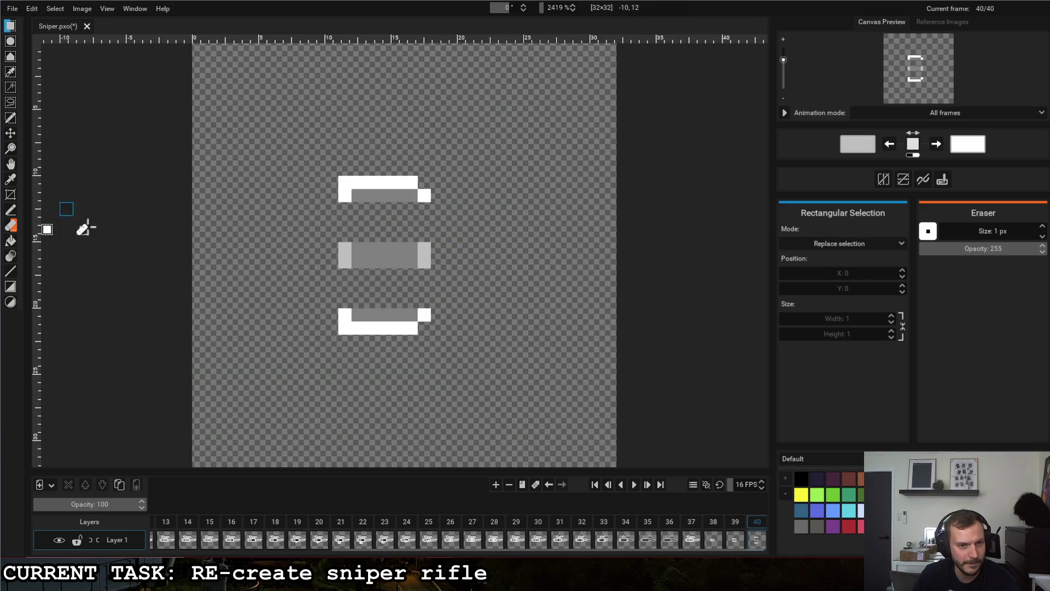
pyautogui.click(731, 524)
pyautogui.moveTo(709, 524)
pyautogui.mouseDown()
pyautogui.moveTo(689, 525)
pyautogui.moveTo(761, 526)
pyautogui.mouseUp()
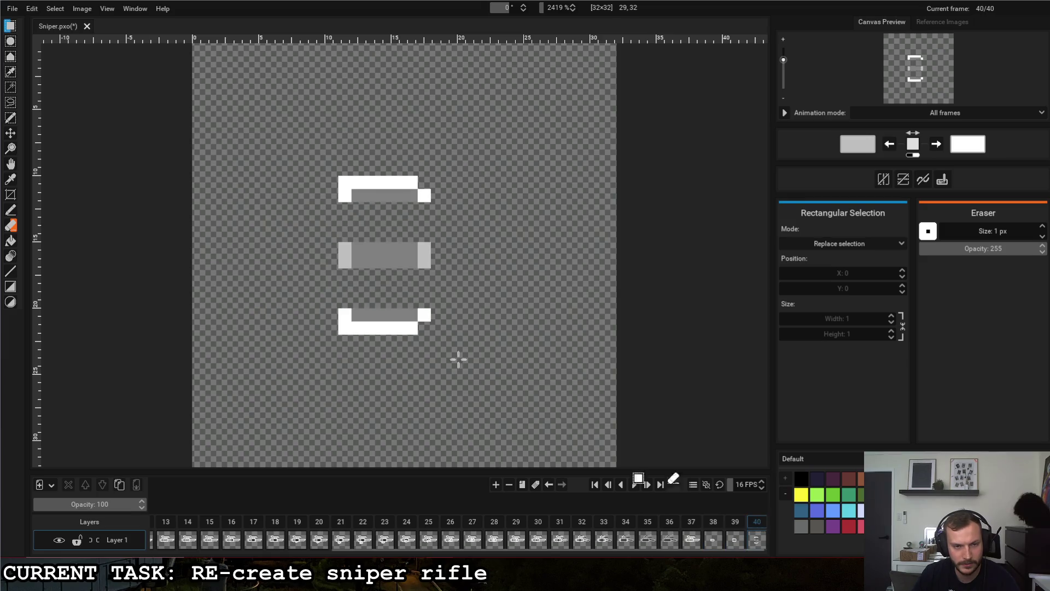
# - Outline the middle box in light grey and draw struts linking it to the top and bottom bars
pyautogui.click(9, 212)
pyautogui.click(345, 275)
pyautogui.moveTo(419, 274)
pyautogui.mouseDown()
pyautogui.moveTo(397, 274)
pyautogui.moveTo(360, 245)
pyautogui.moveTo(415, 236)
pyautogui.mouseUp()
pyautogui.click(345, 235)
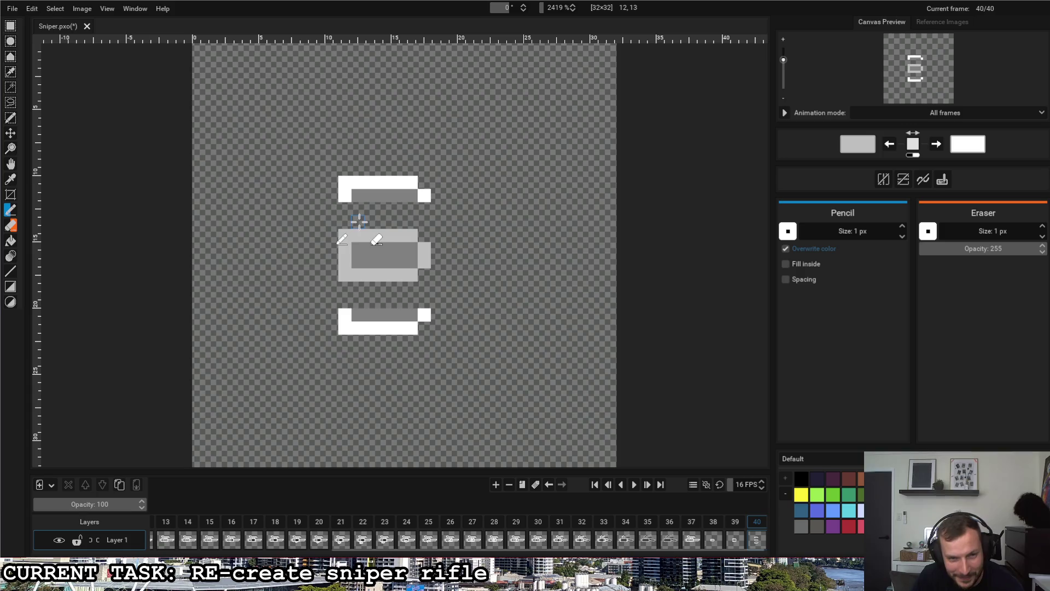
pyautogui.moveTo(371, 222)
pyautogui.mouseDown()
pyautogui.moveTo(371, 209)
pyautogui.moveTo(397, 223)
pyautogui.mouseUp()
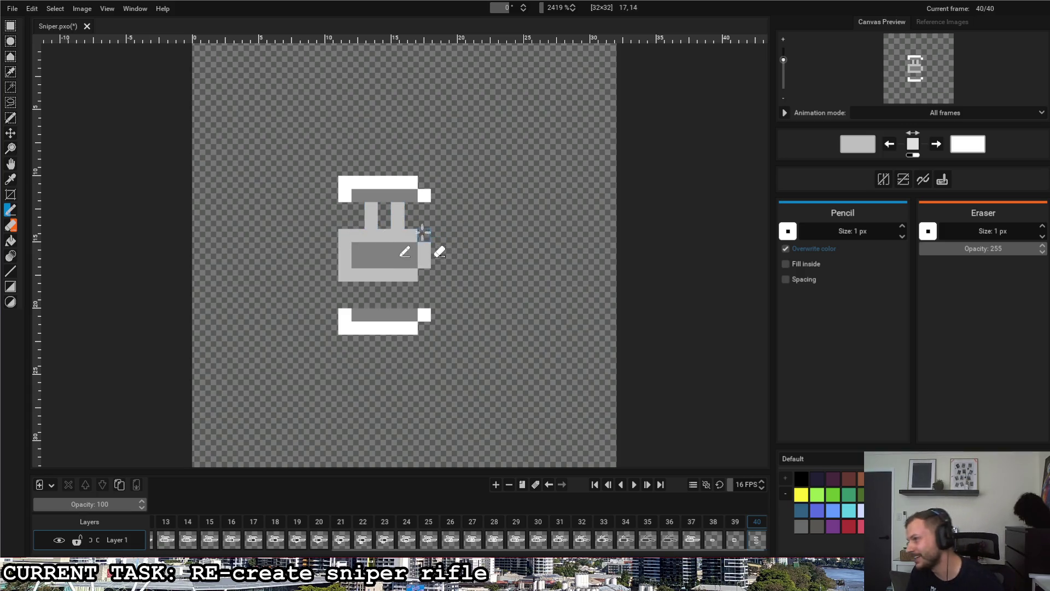
pyautogui.moveTo(371, 301)
pyautogui.mouseDown()
pyautogui.moveTo(372, 288)
pyautogui.moveTo(398, 301)
pyautogui.mouseUp()
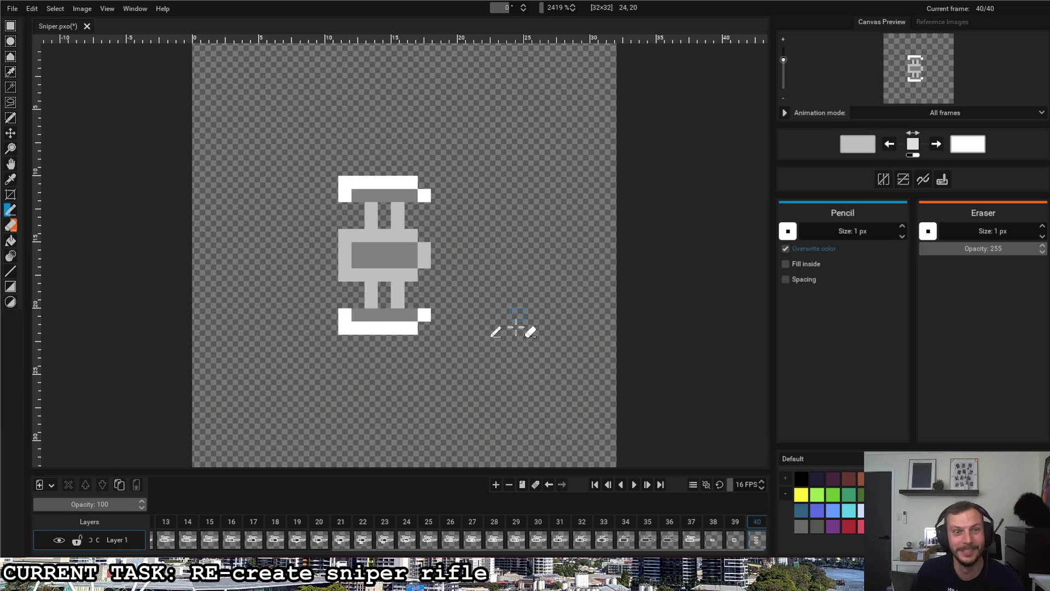
pyautogui.click(739, 523)
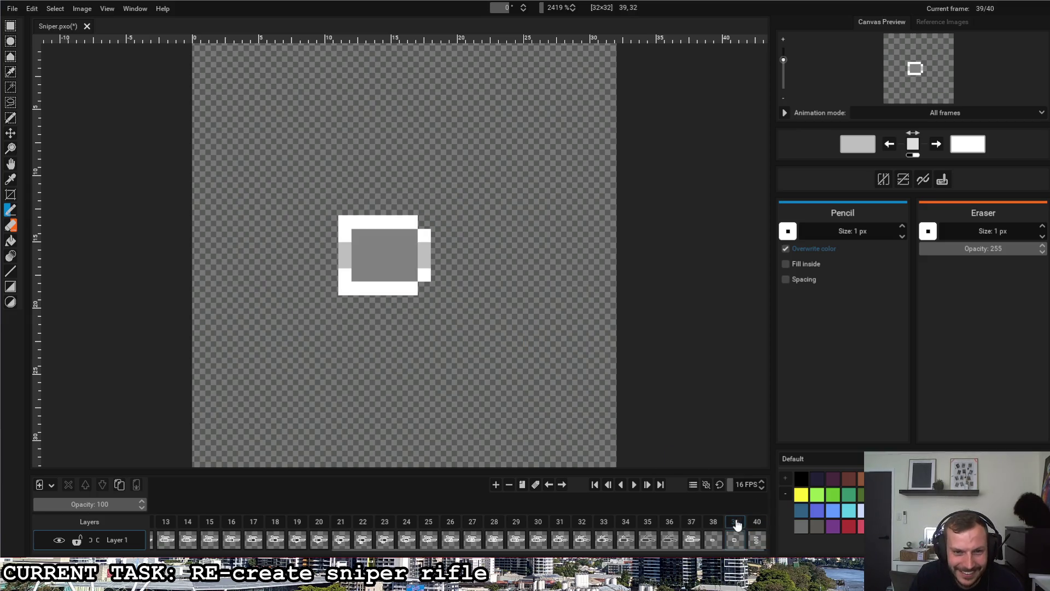
# - Step back through the frames to preview the split, then return to the latest frame
pyautogui.click(717, 524)
pyautogui.click(734, 524)
pyautogui.click(756, 523)
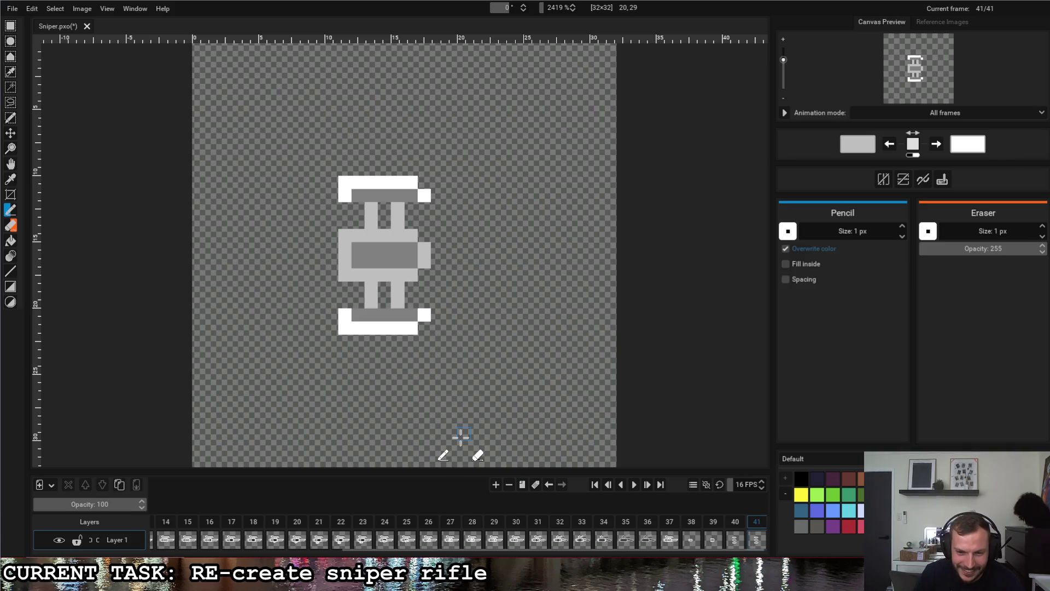
# - On frame 41, shift the top bar down one pixel and the bottom bar up one pixel, checking against frame 37
pyautogui.click(10, 25)
pyautogui.moveTo(336, 176)
pyautogui.mouseDown()
pyautogui.moveTo(340, 204)
pyautogui.moveTo(431, 203)
pyautogui.moveTo(424, 208)
pyautogui.mouseUp()
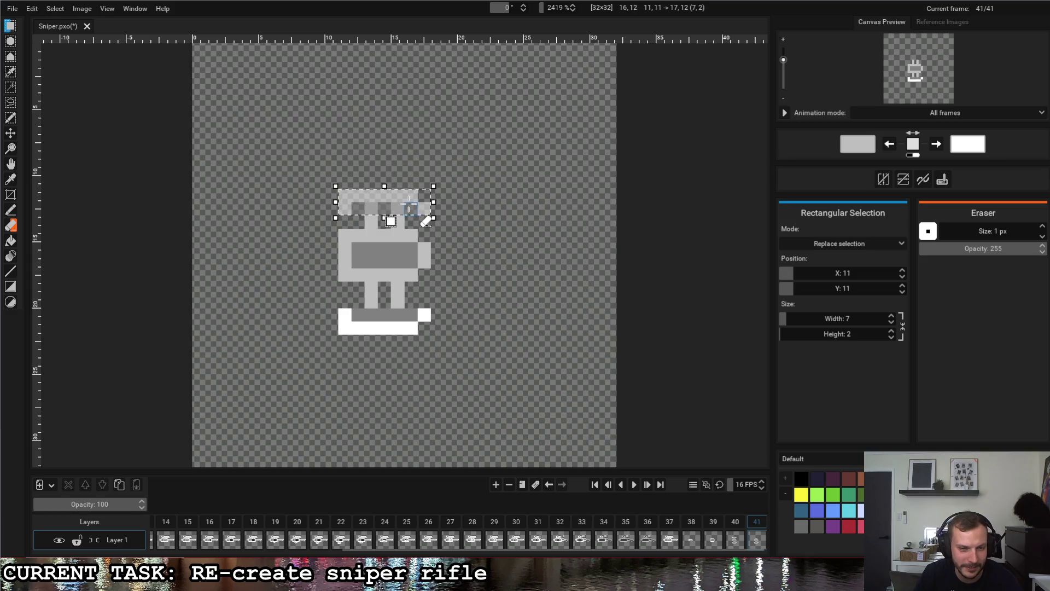
pyautogui.click(429, 351)
pyautogui.moveTo(338, 307)
pyautogui.mouseDown()
pyautogui.moveTo(443, 334)
pyautogui.moveTo(434, 301)
pyautogui.mouseUp()
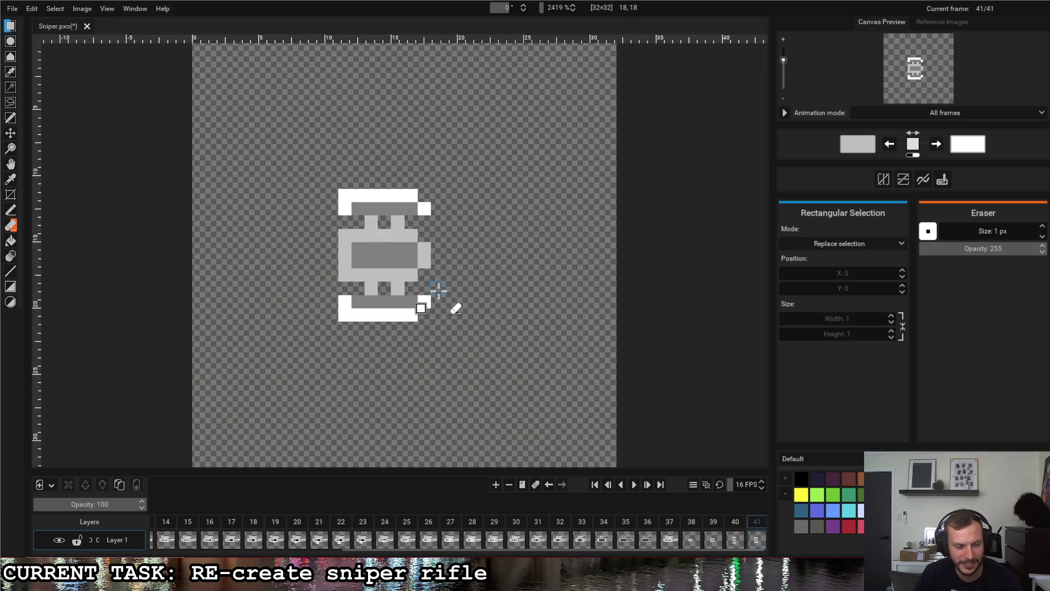
pyautogui.click(671, 527)
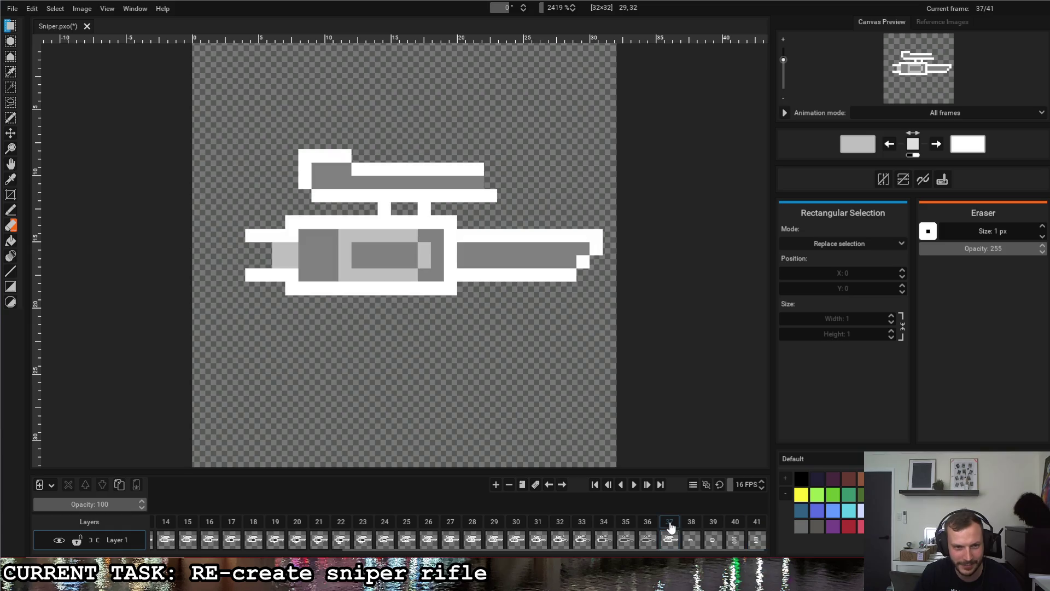
pyautogui.click(763, 529)
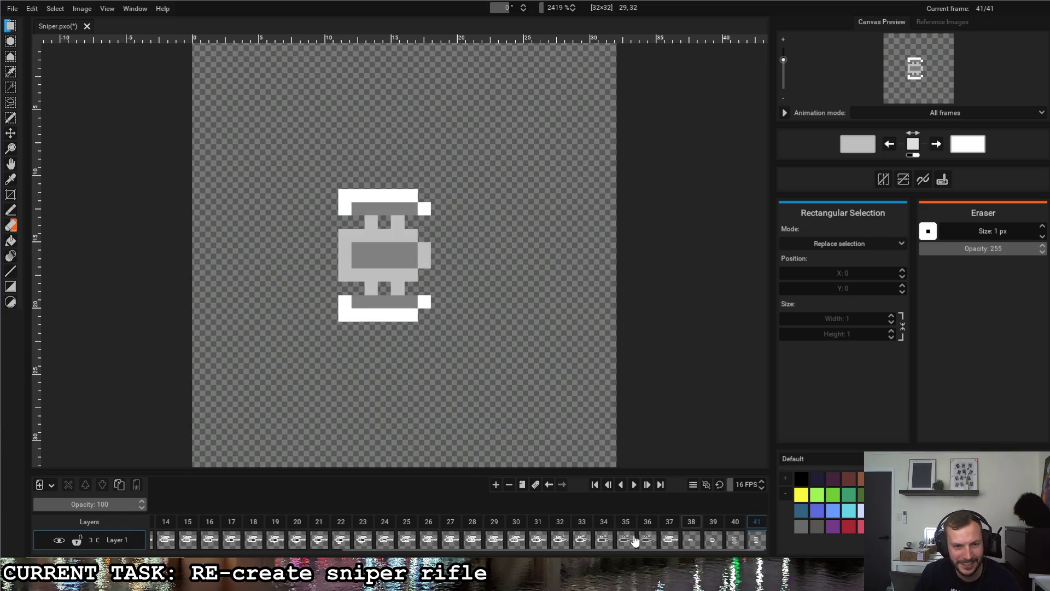